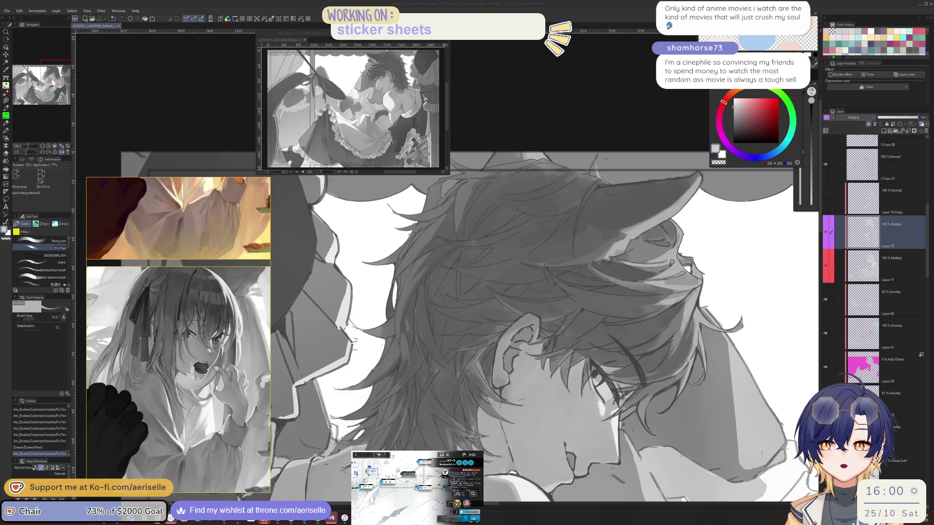
Draw several strand strokes through the boy's hair with the Poi Pen at 200% zoom
left_click(483, 371)
scroll(517, 355, "up", 2)
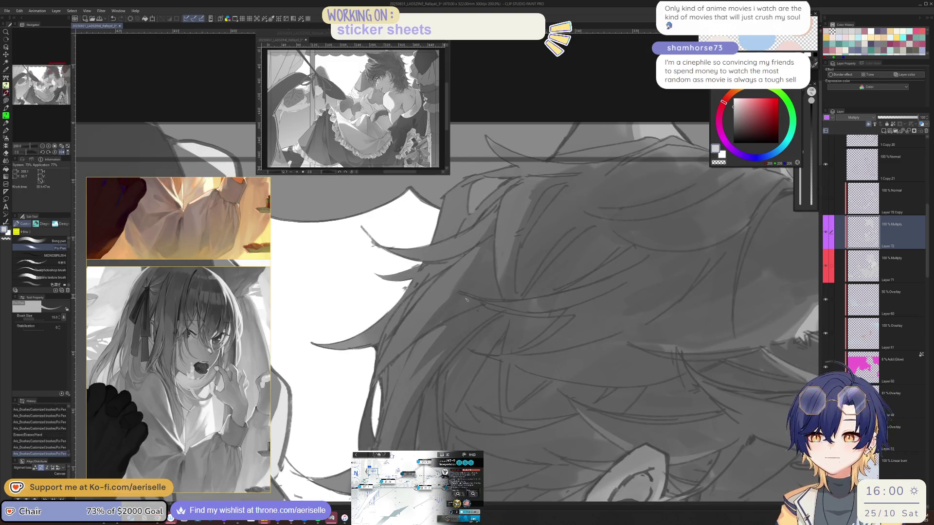
left_click_drag(466, 277, 489, 260)
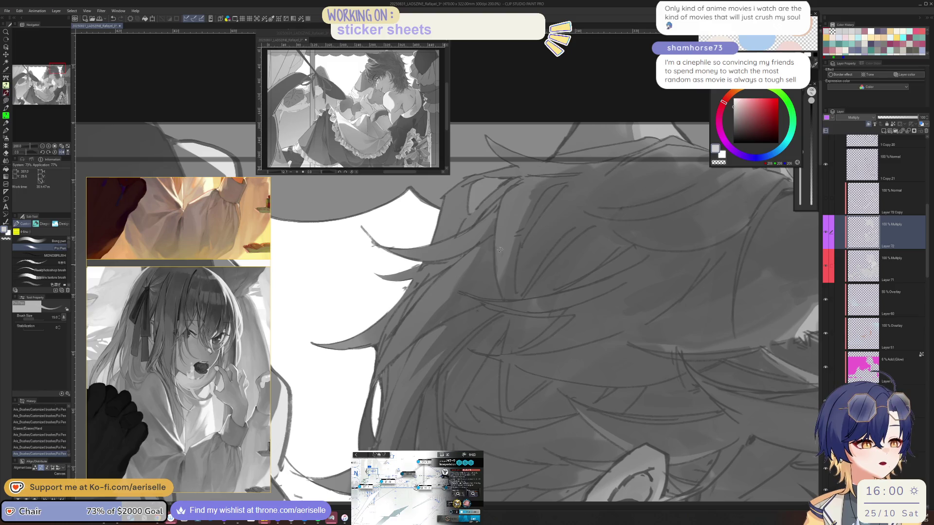
scroll(544, 185, "down", 4)
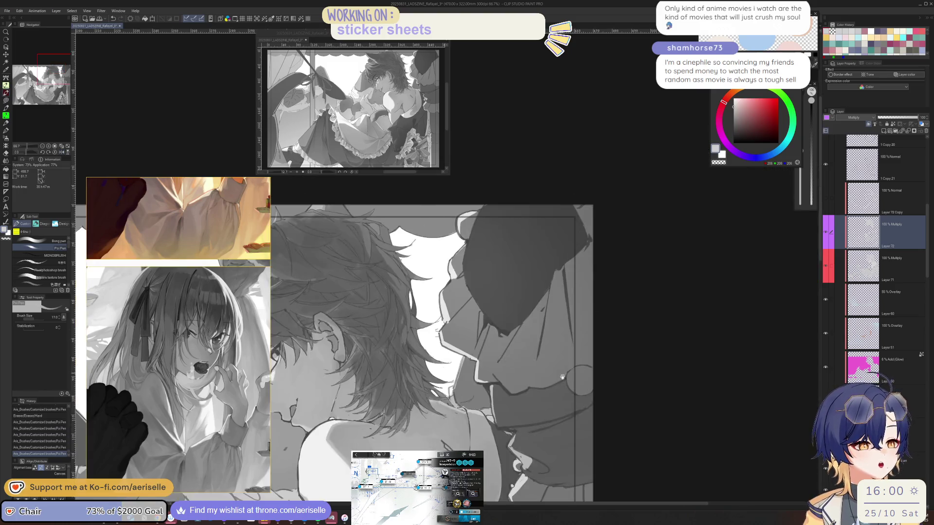
scroll(642, 285, "up", 4)
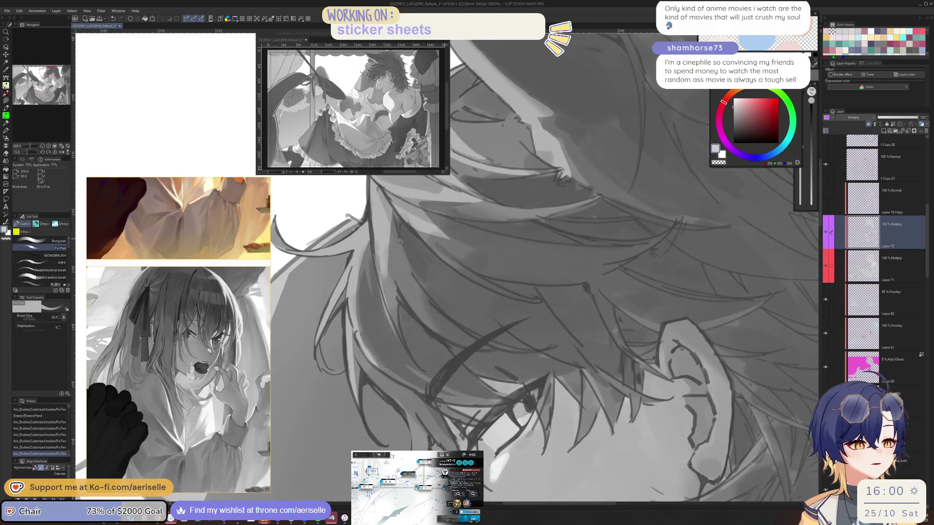
left_click_drag(401, 242, 433, 302)
left_click_drag(408, 265, 436, 331)
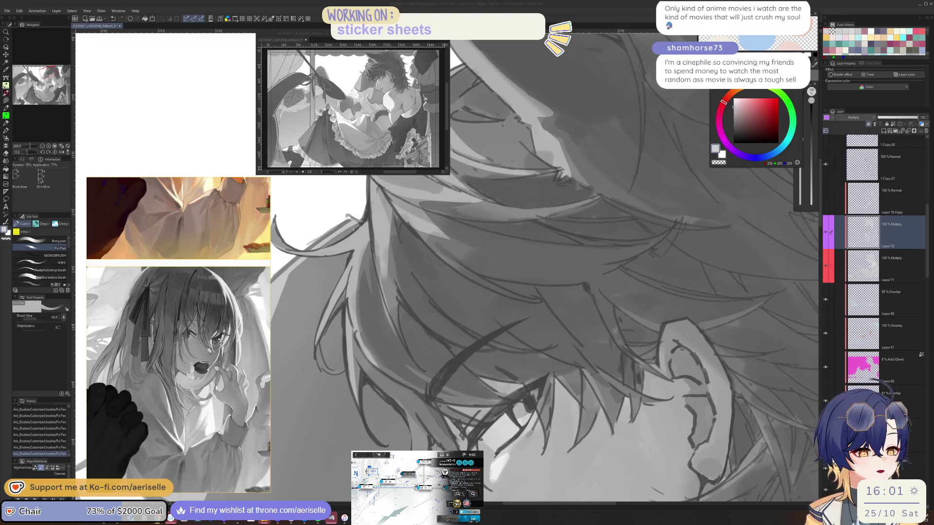
Rotate and mirror the canvas view and reduce the brush size by two steps
mouse_move(389, 359)
left_mouse_down()
mouse_move(475, 360)
mouse_move(415, 271)
left_mouse_up()
key("bracketleft")
key("bracketleft")
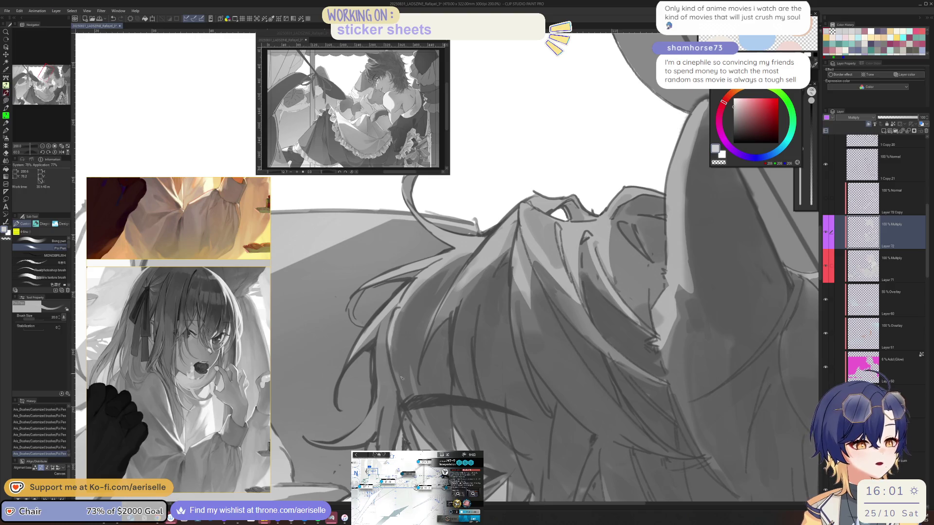
key("bracketleft")
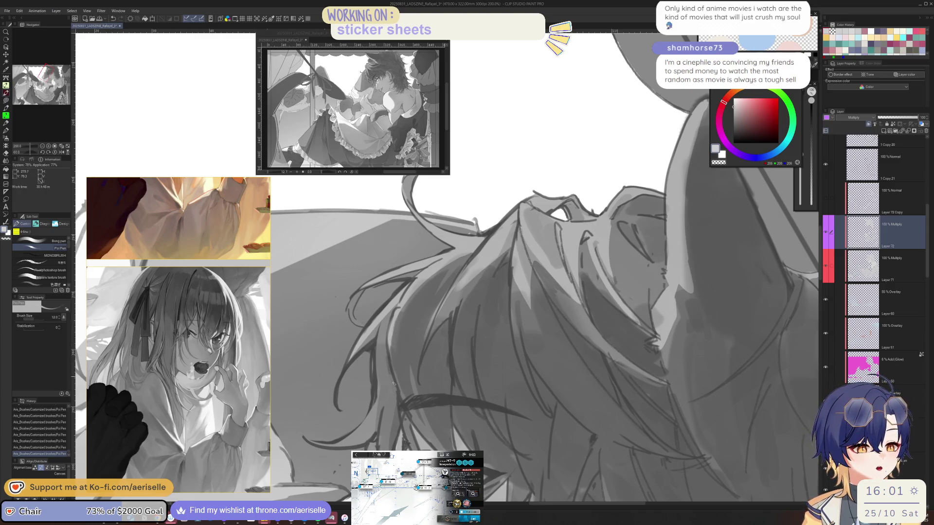
key("h")
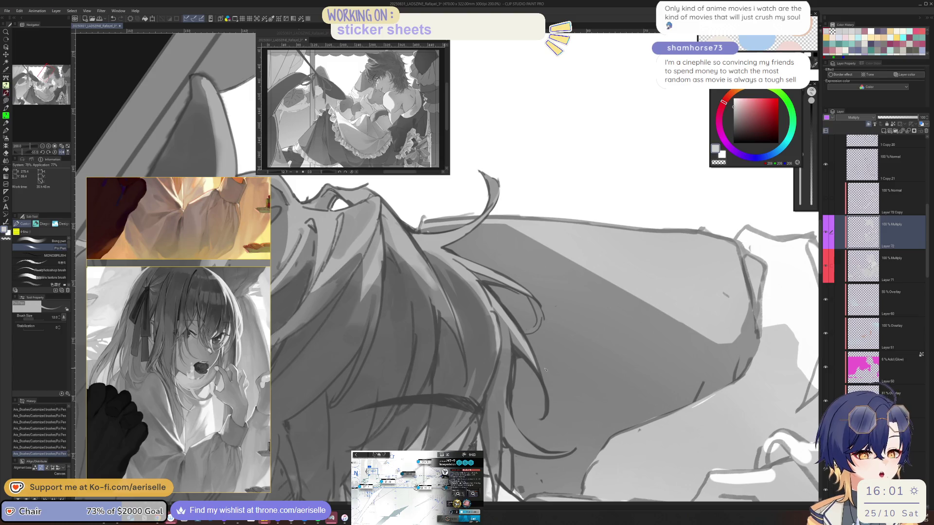
Scroll through the PureRef references, then mirror and pan the canvas to reveal the eye
scroll(212, 341, "down", 5)
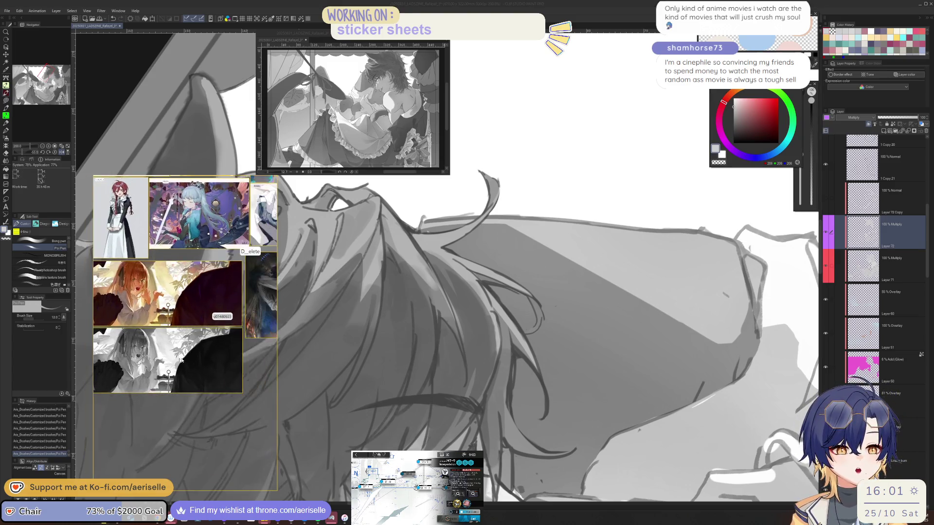
scroll(212, 341, "up", 2)
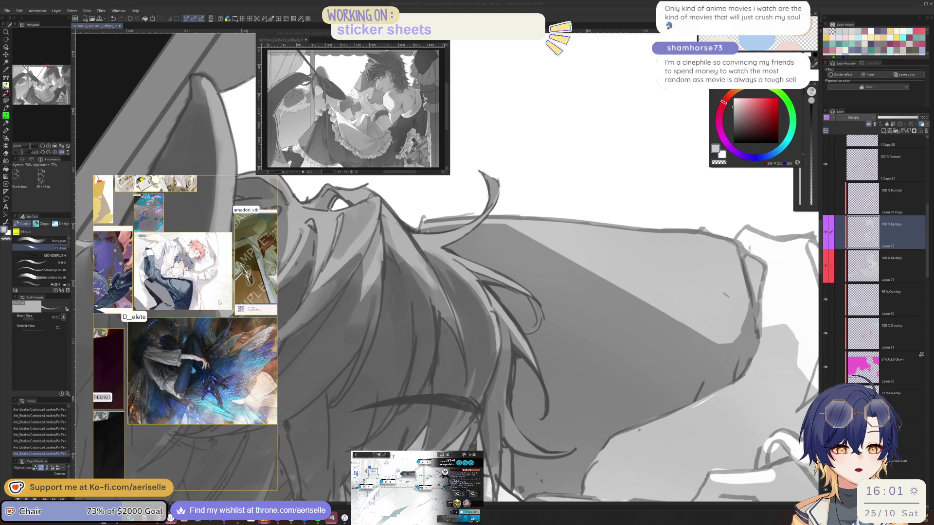
scroll(215, 297, "down", 5)
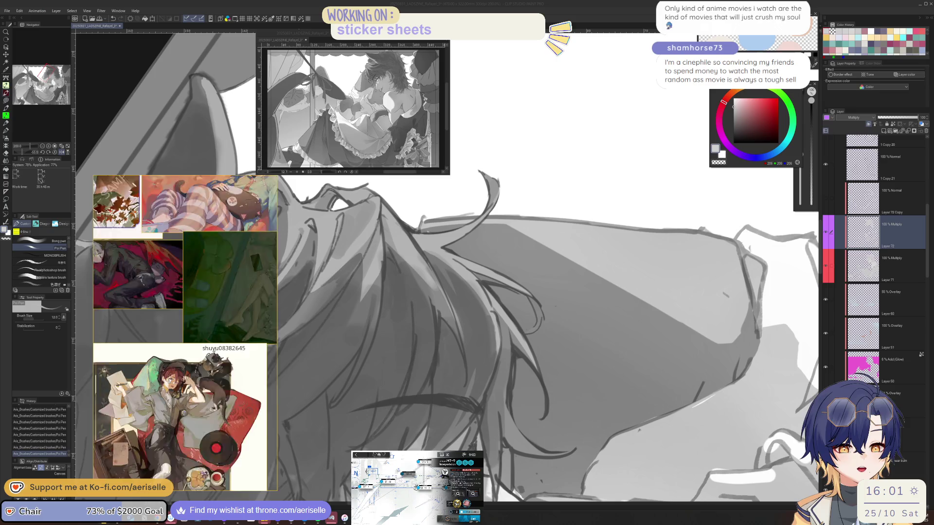
scroll(261, 276, "down", 2)
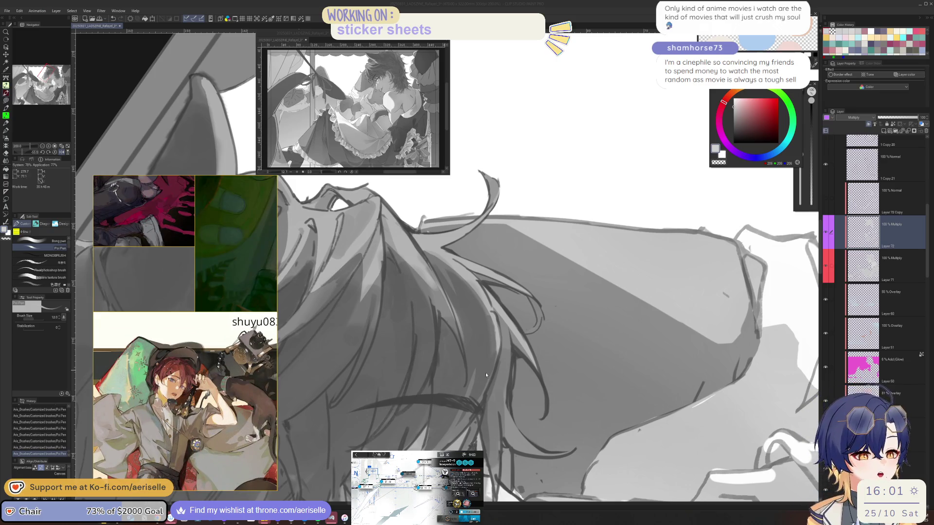
key("h")
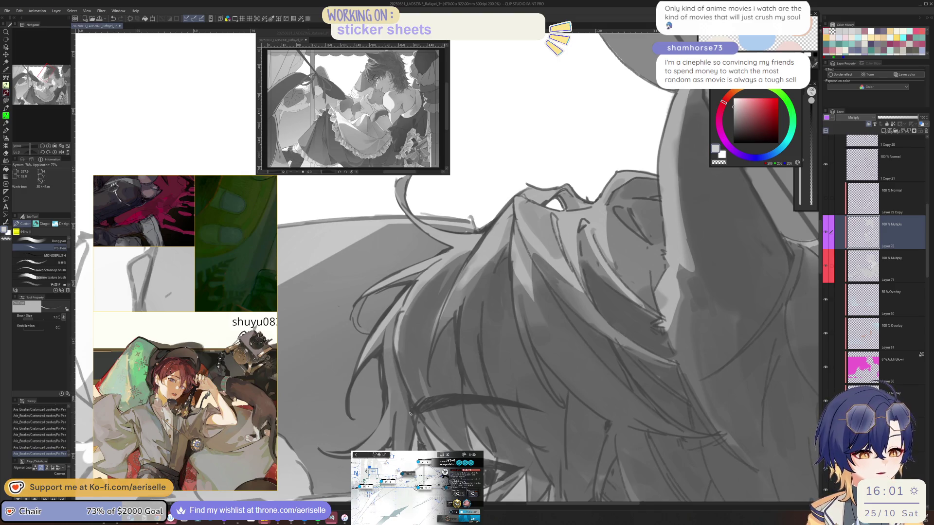
left_click_drag(469, 392, 468, 347)
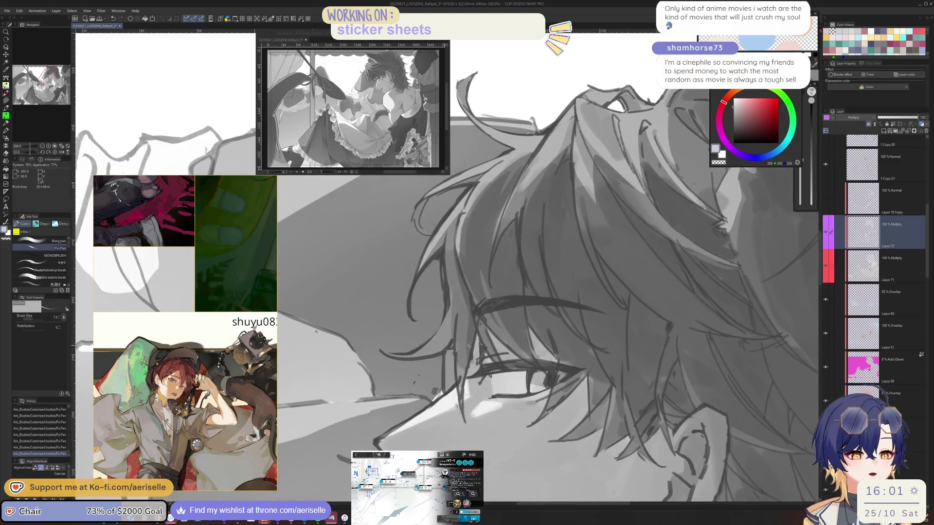
Add three more strand strokes into the boy's hair with the pen
key("h")
key("e")
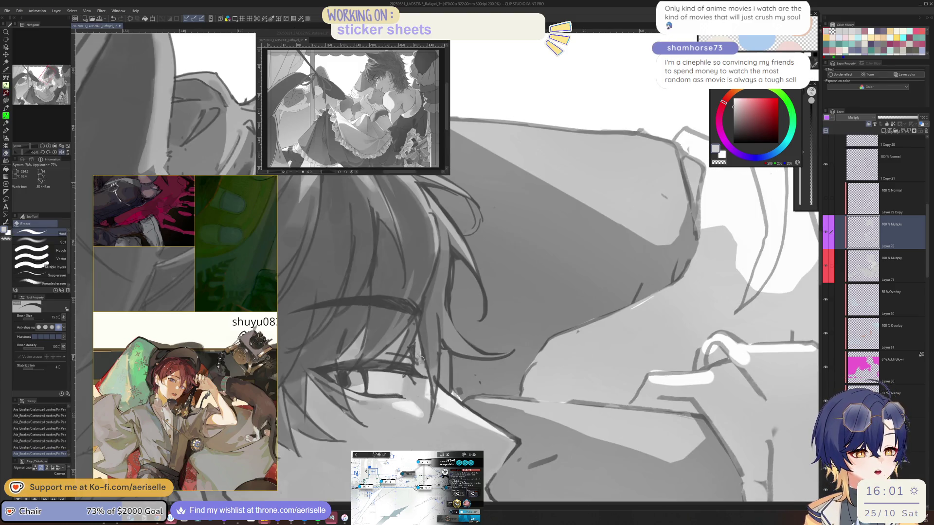
key("h")
key("p")
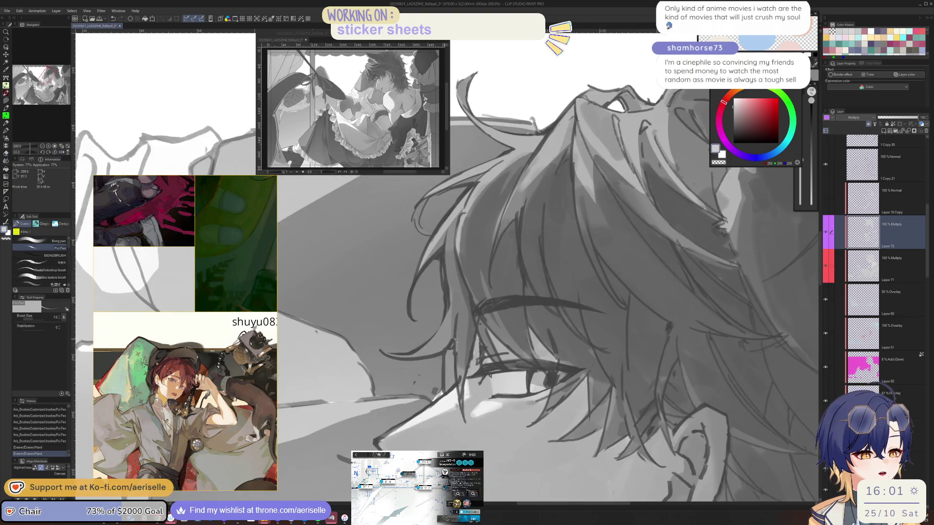
left_click_drag(608, 306, 606, 389)
left_click_drag(456, 334, 458, 346)
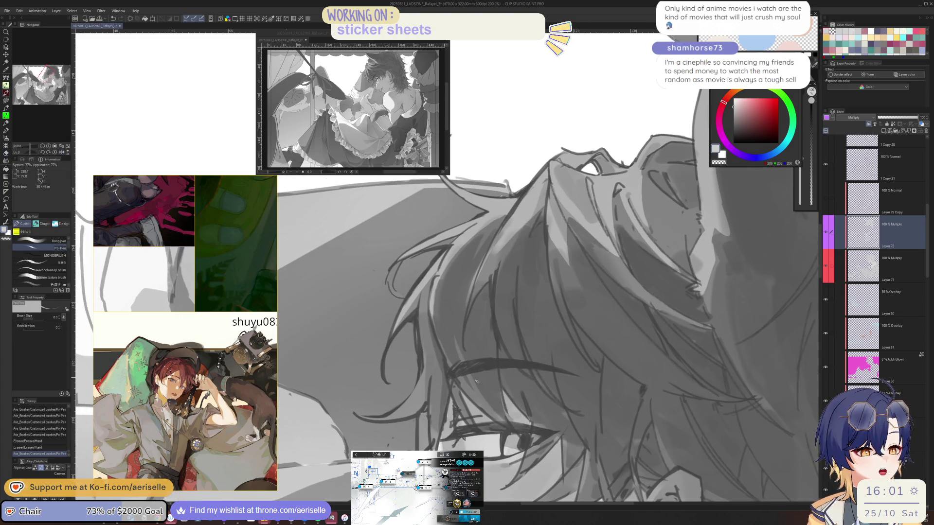
mouse_move(525, 384)
left_mouse_down()
mouse_move(534, 389)
mouse_move(505, 364)
left_mouse_up()
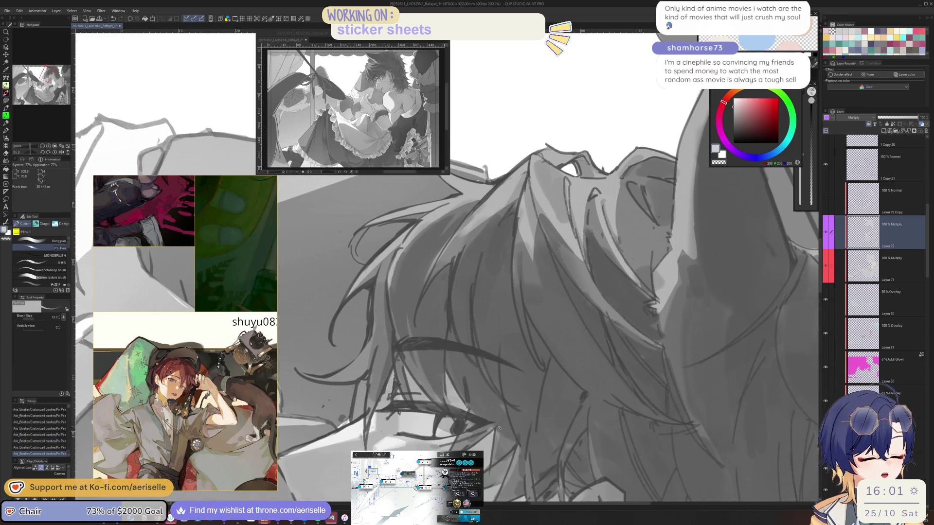
Mirror the canvas horizontally and rotate it to a comfortable painting angle
key("h")
left_click_drag(517, 384, 456, 378)
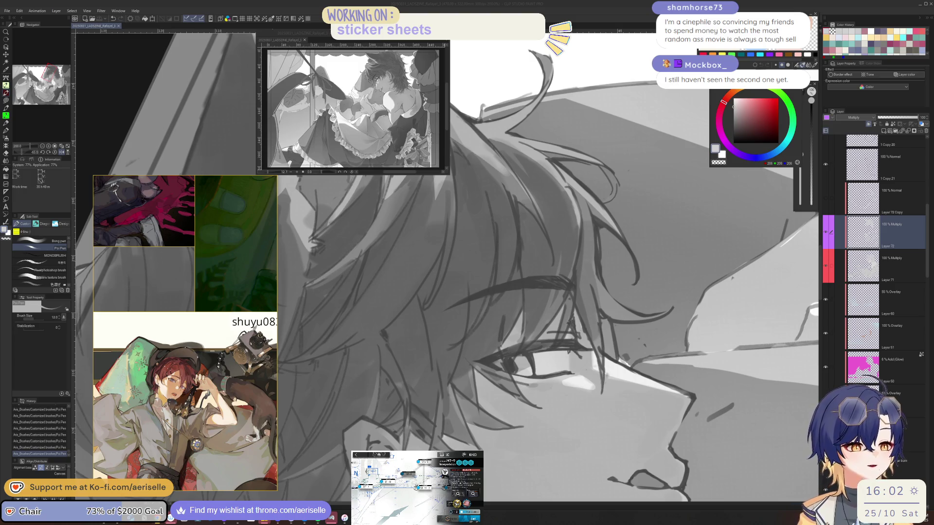
Flip the view back, zoom out, adjust the brush size and undo the last stroke
key("h")
key("bracketleft")
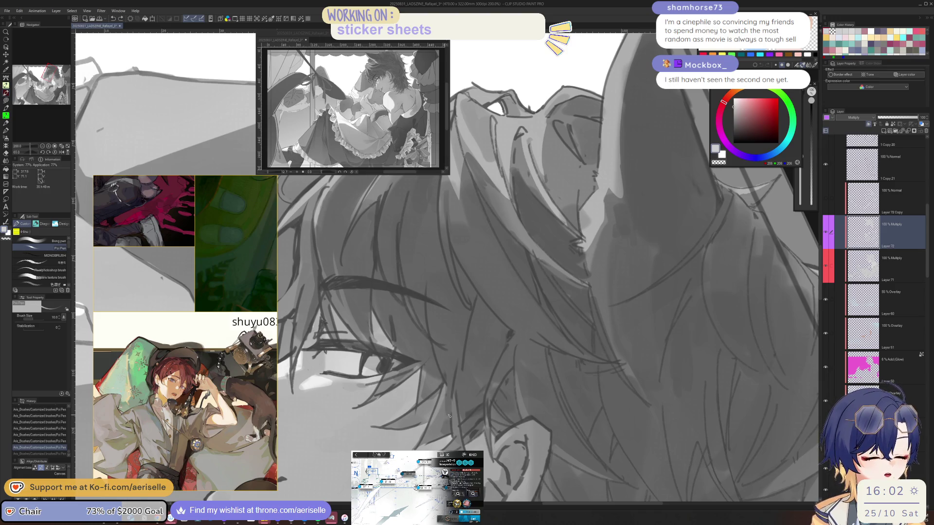
key("ctrl+alt+0")
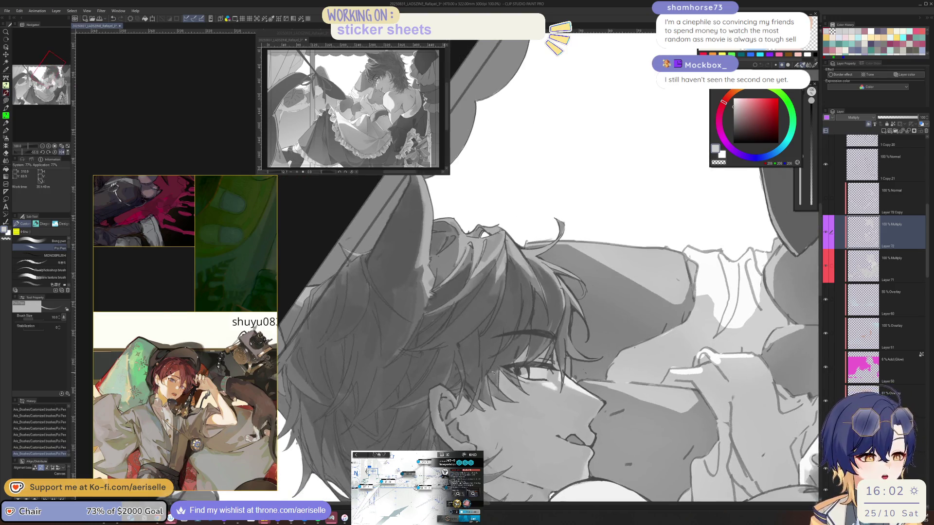
scroll(535, 341, "up", 5)
scroll(508, 372, "down", 5)
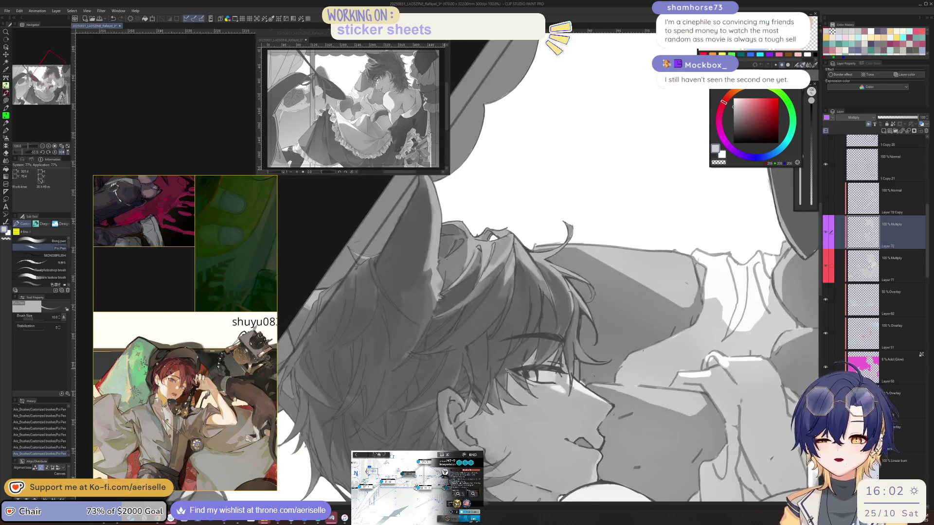
scroll(430, 339, "up", 2)
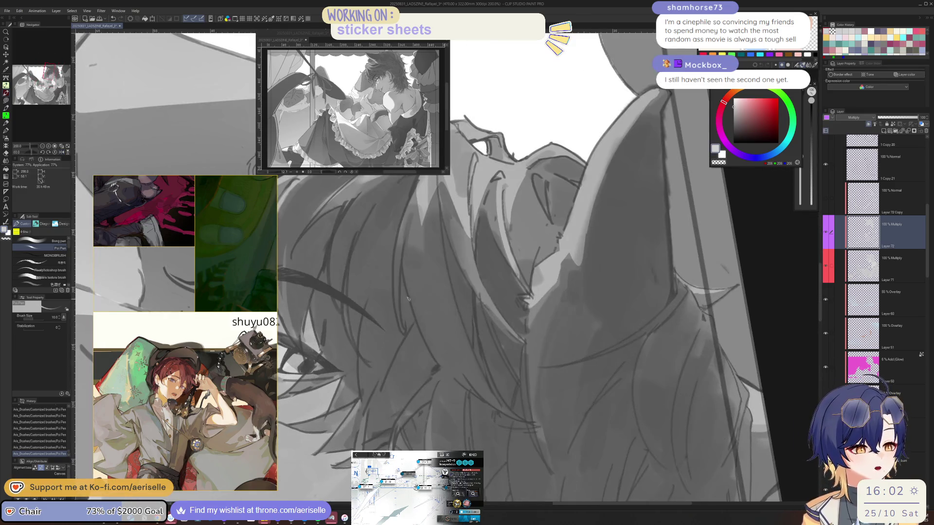
key("bracketright")
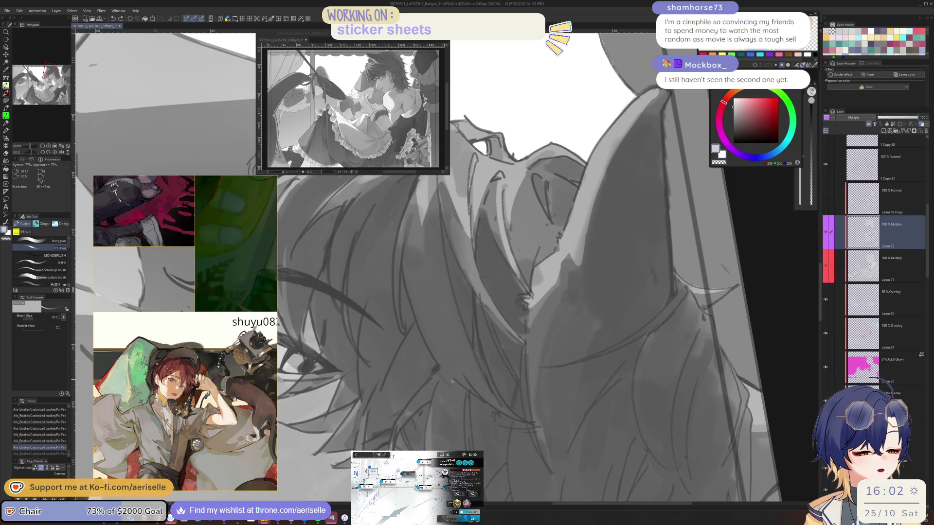
key("bracketright")
key("bracketright")
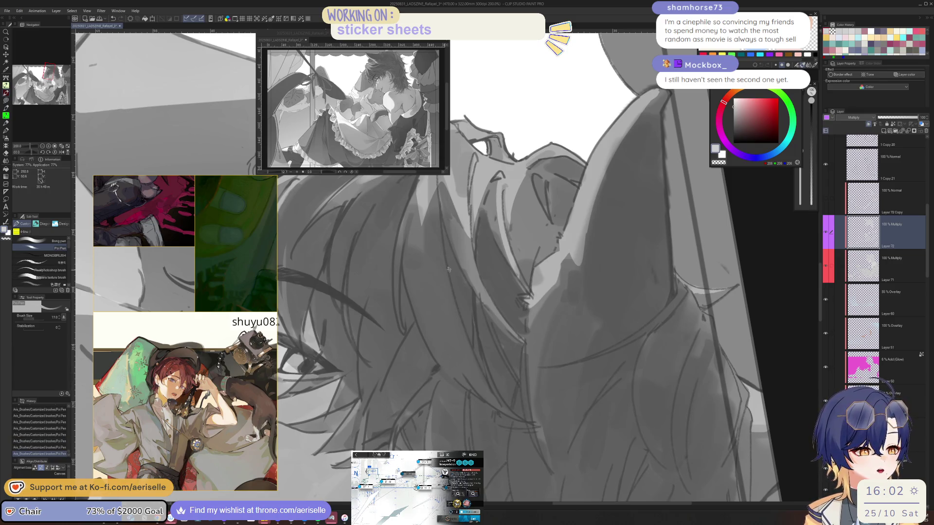
key("ctrl+z")
key("bracketleft")
key("bracketleft")
key("bracketleft")
Rotate and mirror the view, shrink the brush, and draw short dark strands above the ear
left_click_drag(430, 243, 453, 200)
key("bracketright")
key("bracketright")
key("bracketright")
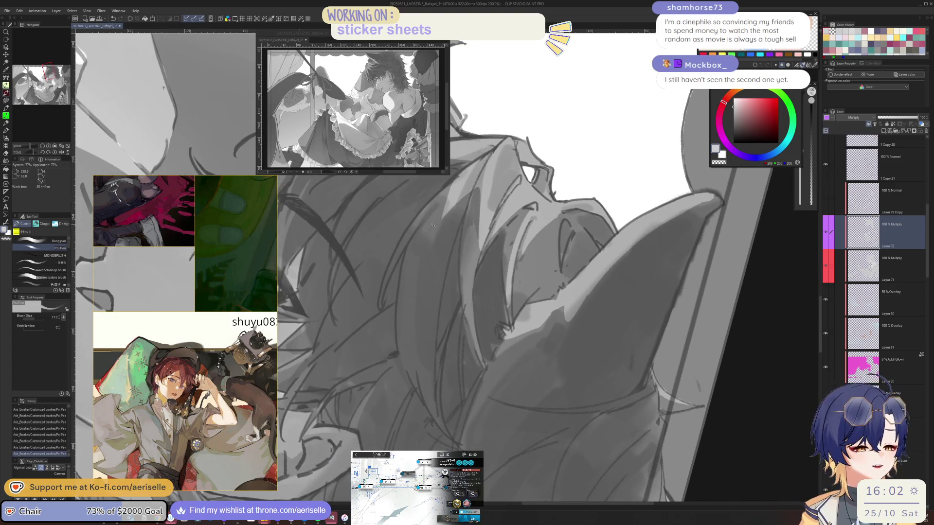
key("bracketleft")
key("bracketleft")
key("bracketleft")
left_click_drag(424, 253, 471, 282)
key("bracketright")
key("bracketright")
key("bracketright")
mouse_move(536, 291)
left_mouse_down()
mouse_move(509, 334)
mouse_move(462, 357)
mouse_move(412, 350)
mouse_move(366, 323)
left_mouse_up()
scroll(367, 322, "up", 3)
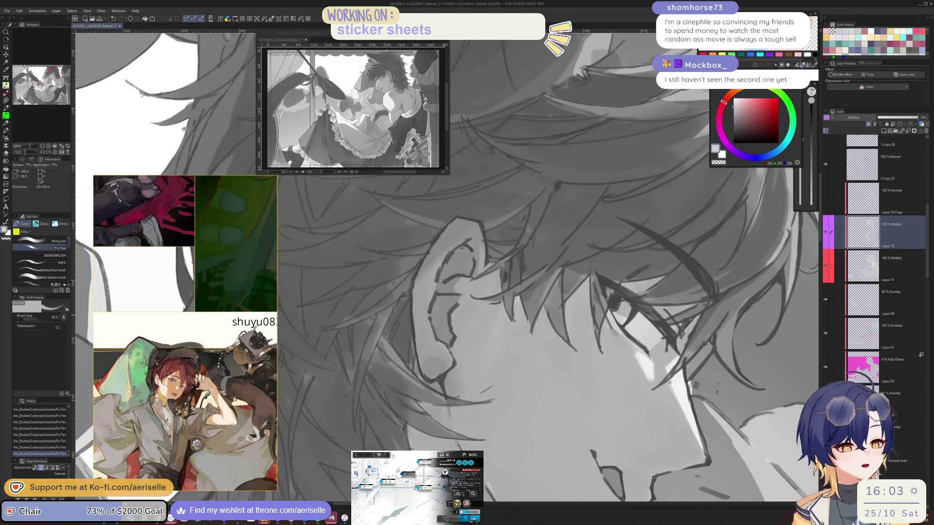
key("bracketleft")
key("bracketleft")
key("bracketleft")
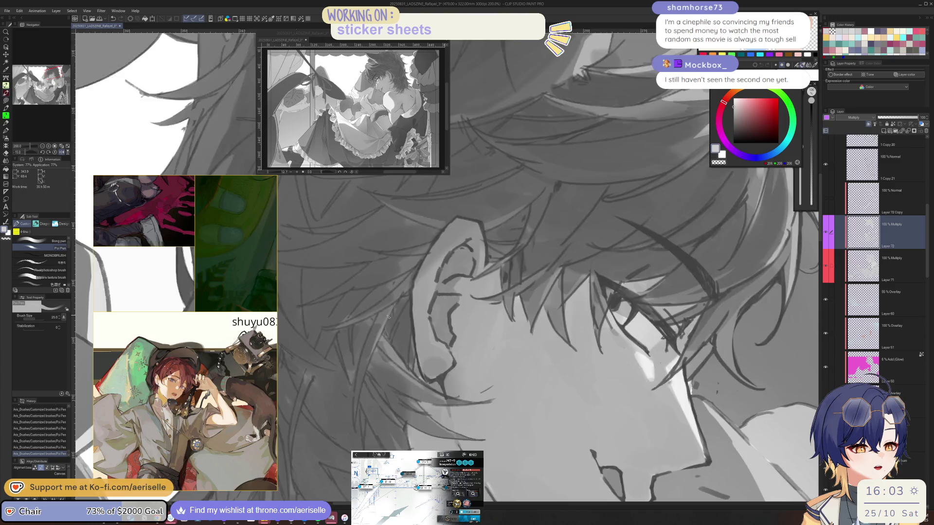
key("h")
key("bracketleft")
key("bracketleft")
mouse_move(516, 338)
left_mouse_down()
mouse_move(504, 359)
mouse_move(516, 357)
left_mouse_up()
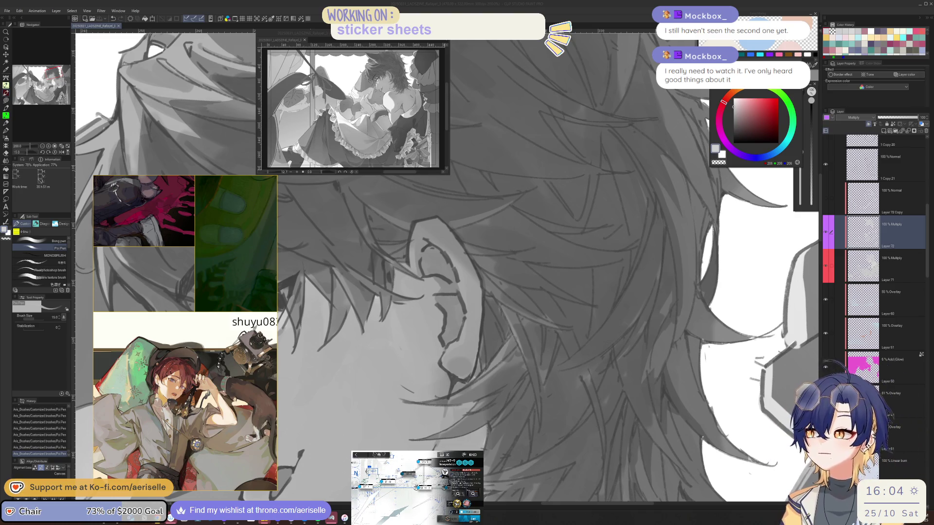
left_click(498, 355)
key("ctrl+0")
scroll(625, 297, "up", 5)
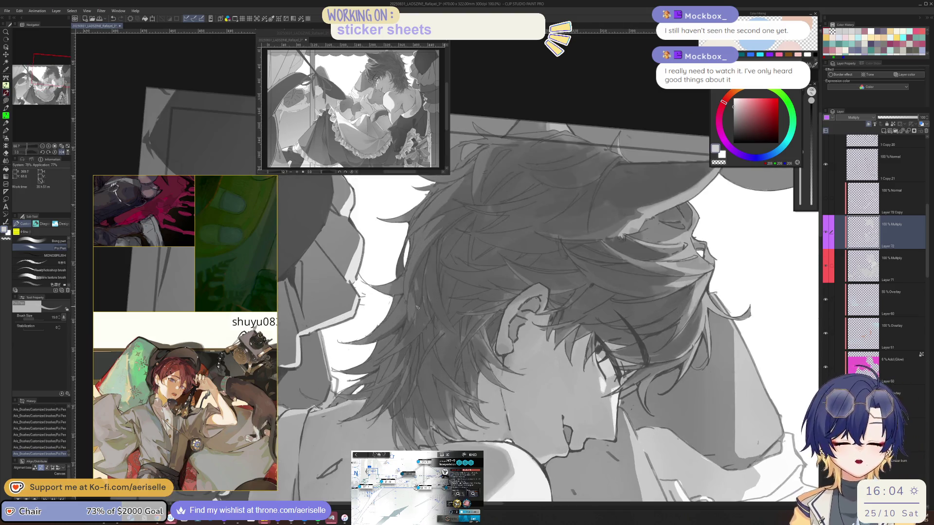
scroll(407, 294, "up", 1)
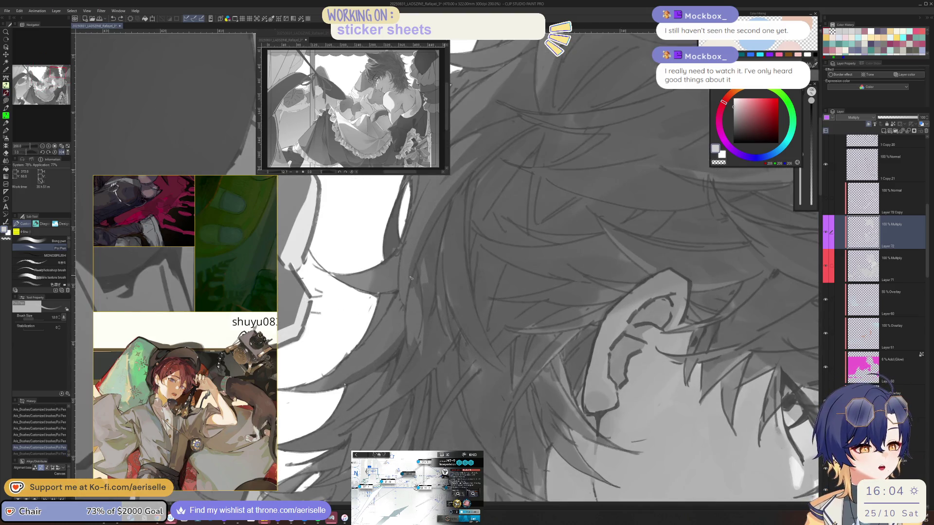
left_click_drag(408, 294, 469, 318)
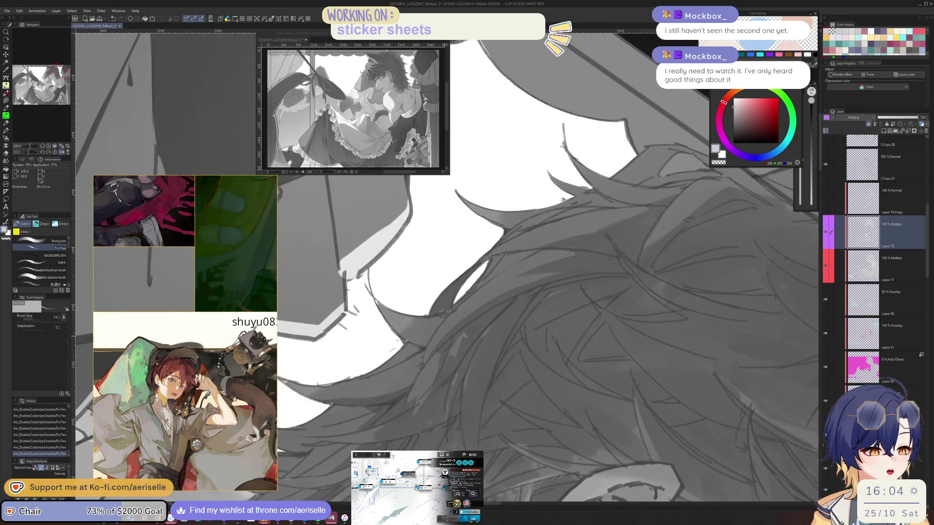
key("h")
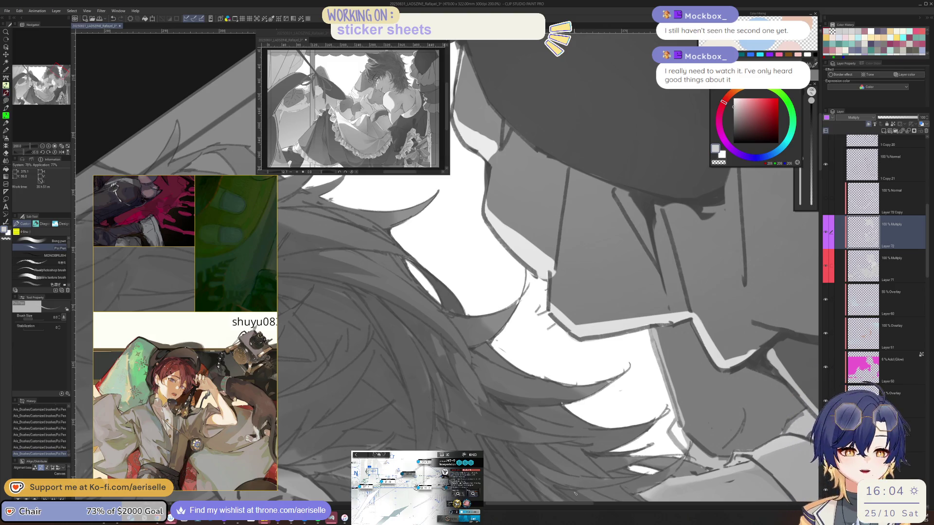
key("^")
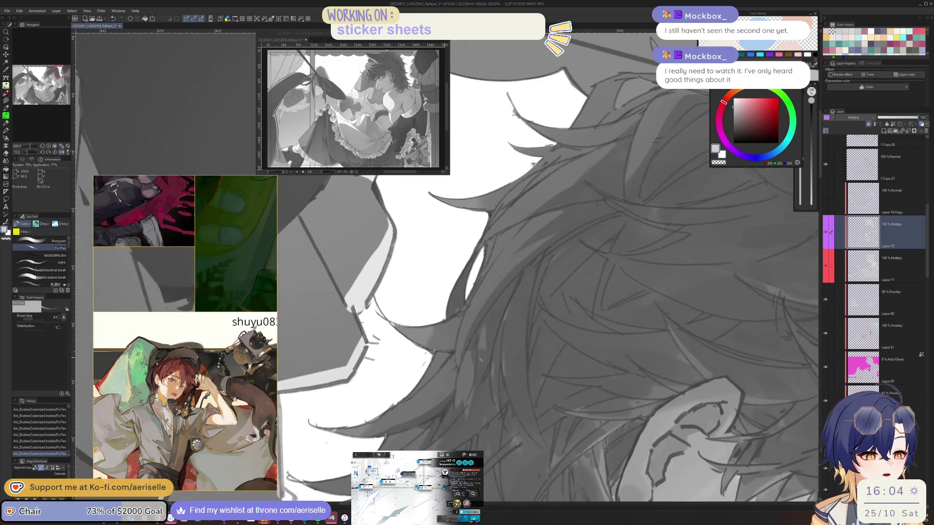
key("^")
key("-")
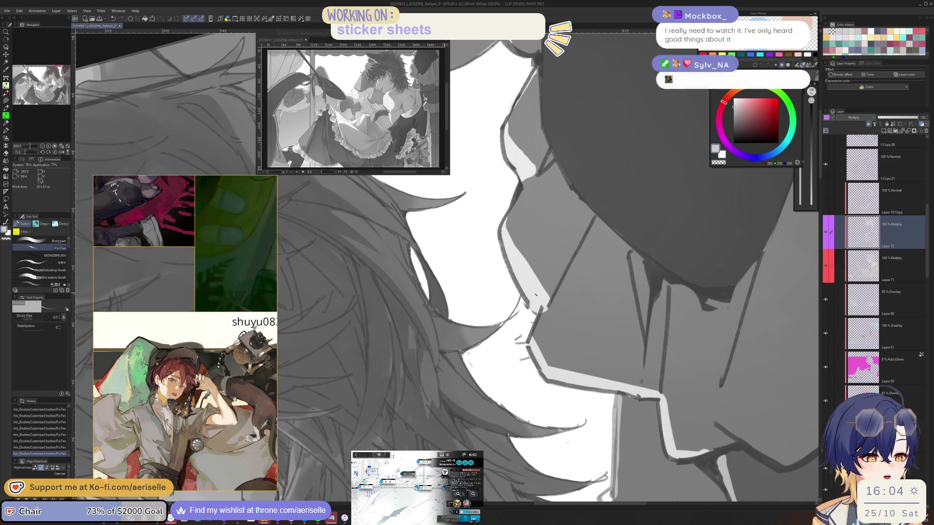
key("-")
key("h")
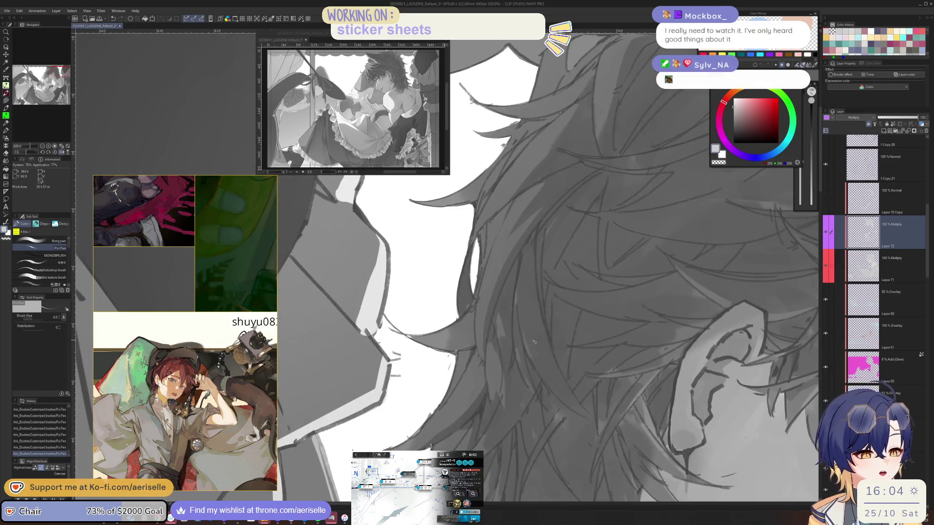
scroll(519, 382, "down", 3)
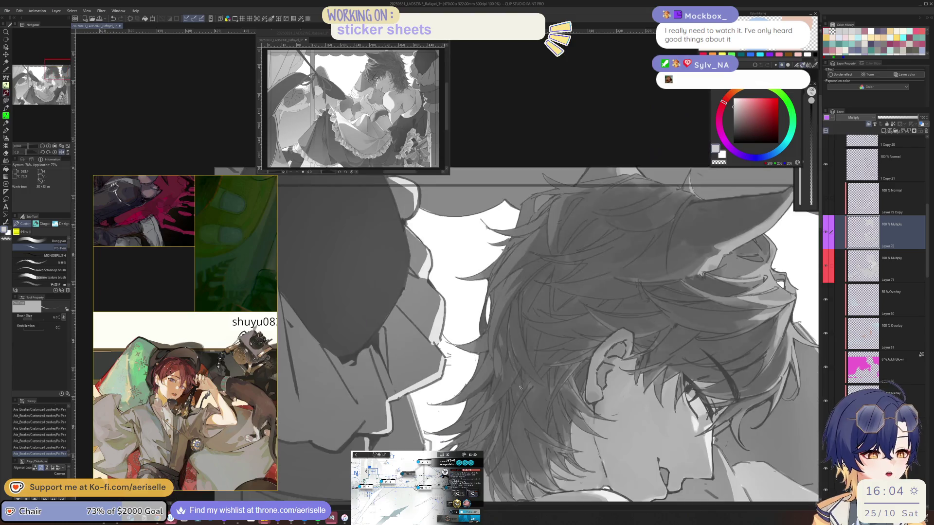
scroll(498, 355, "up", 3)
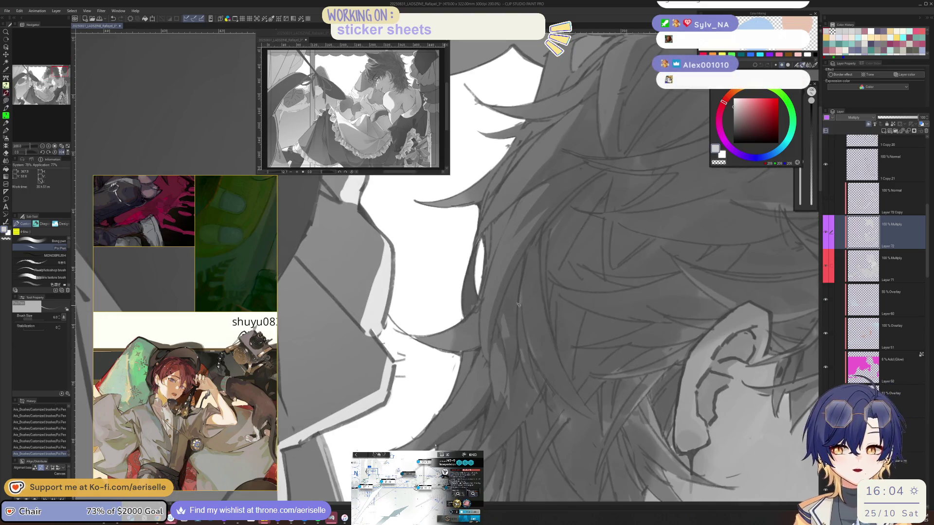
left_click_drag(504, 353, 503, 364)
key("ctrl+z")
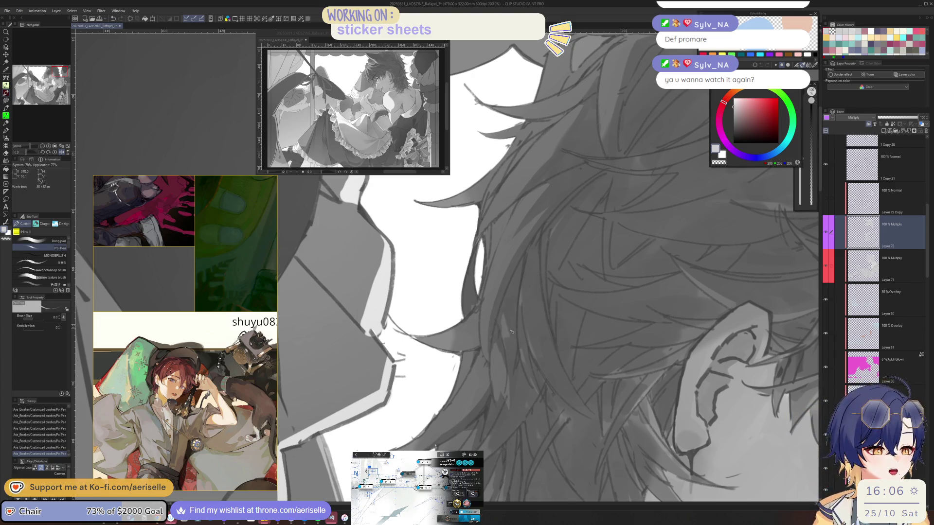
key("bracketright")
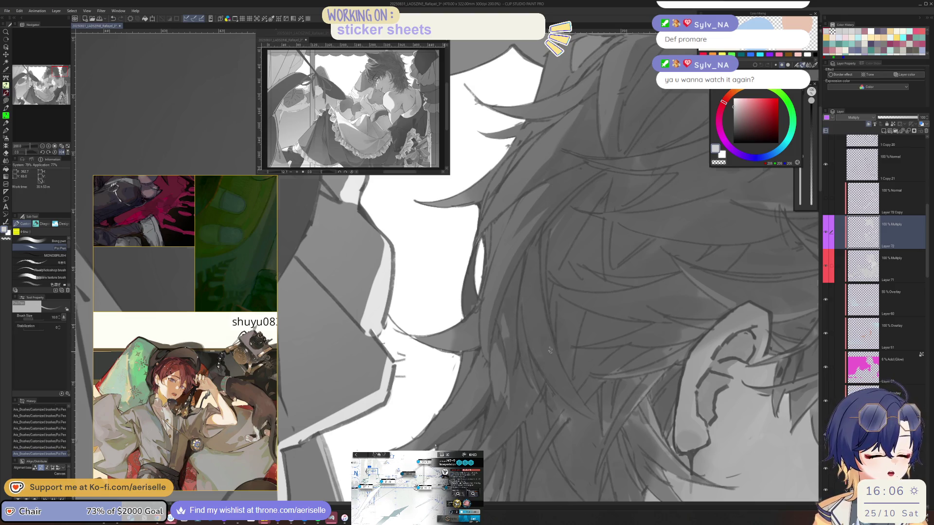
scroll(550, 351, "down", 3)
scroll(528, 325, "up", 2)
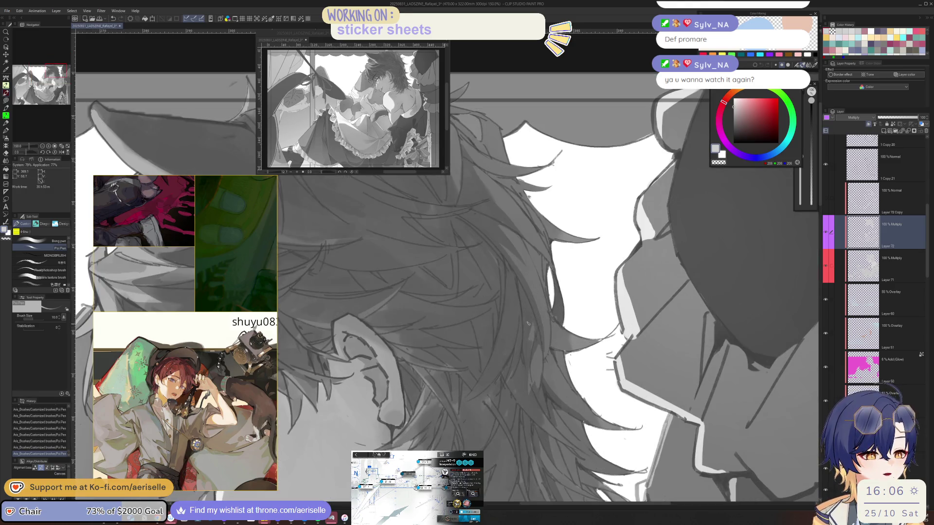
scroll(535, 331, "down", 4)
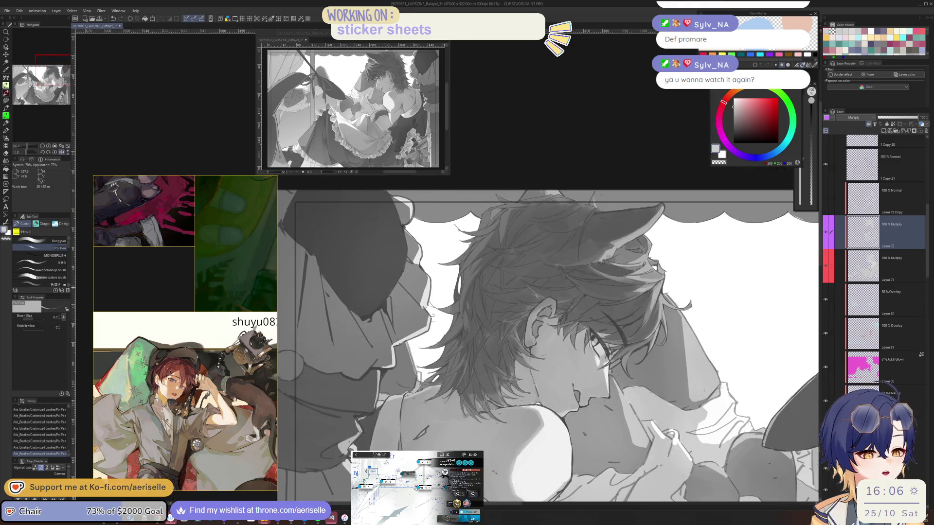
left_click_drag(554, 274, 542, 262)
scroll(542, 262, "up", 3)
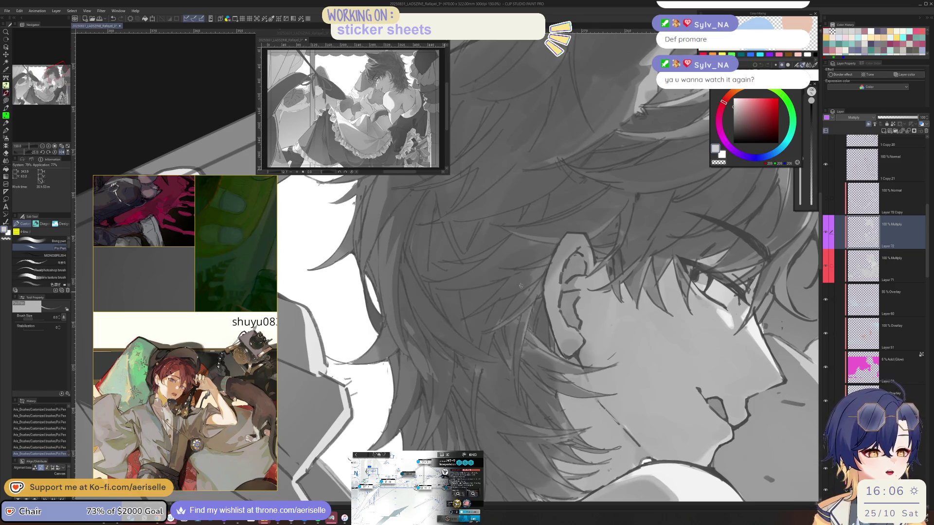
key("ctrl+minus")
key("ctrl+minus")
scroll(900, 195, "up", 5)
left_click(825, 185)
key("ctrl+minus")
key("ctrl+minus")
key("ctrl+minus")
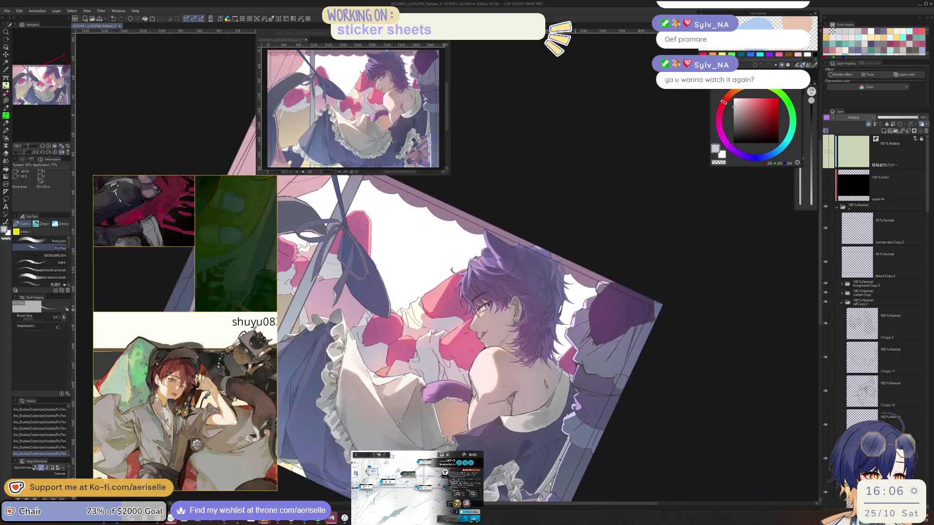
scroll(502, 356, "up", 5)
key("o")
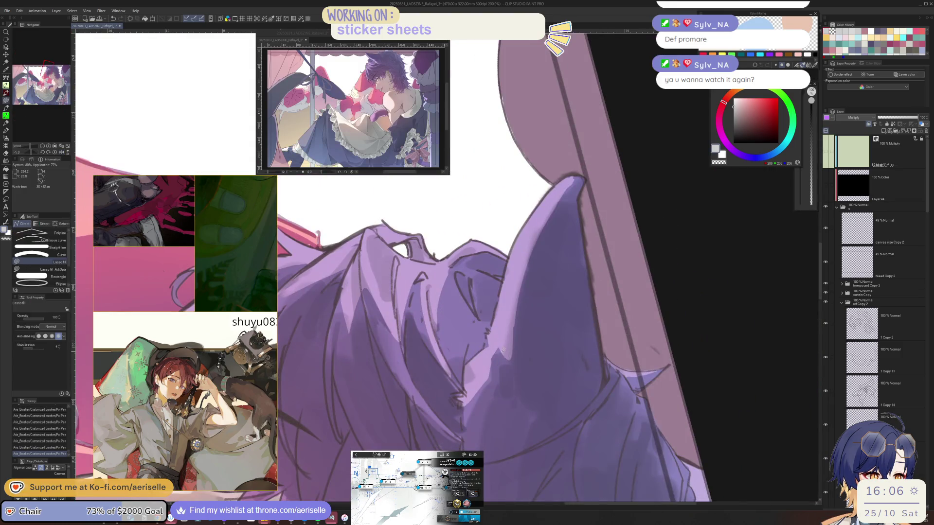
left_click(826, 185)
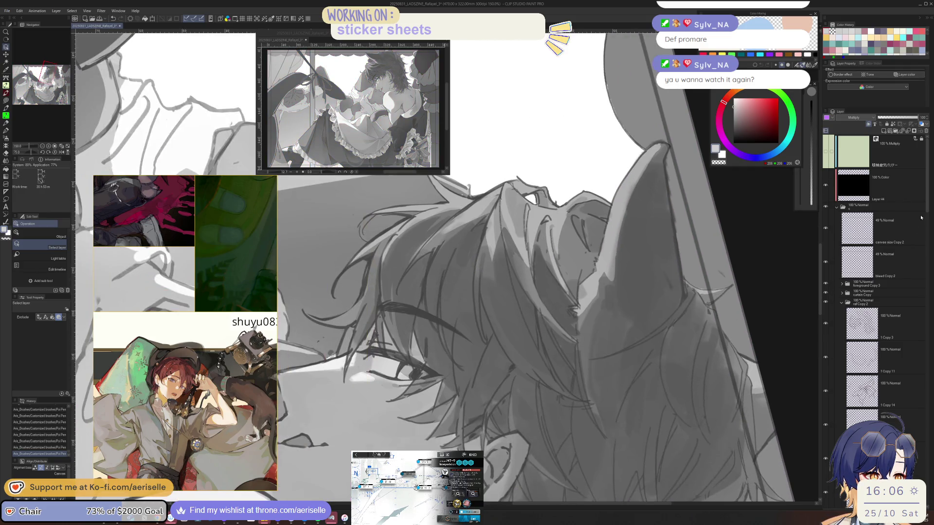
scroll(926, 219, "down", 1)
scroll(919, 233, "down", 5)
left_click_drag(545, 311, 583, 338)
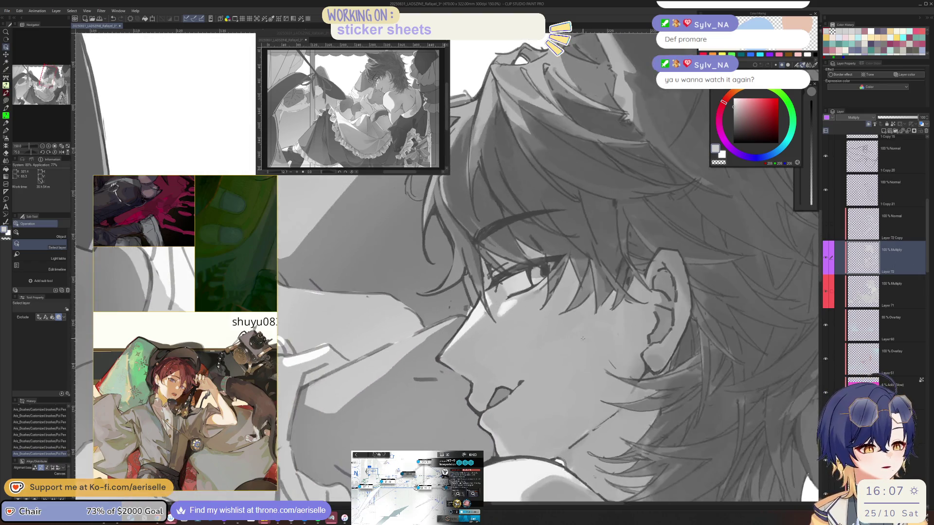
scroll(516, 263, "up", 4)
key("p")
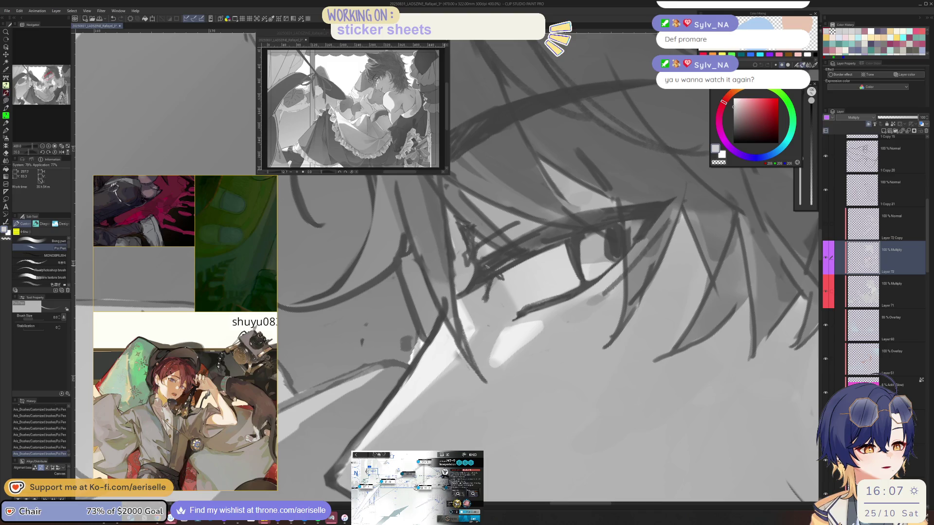
scroll(488, 267, "down", 8)
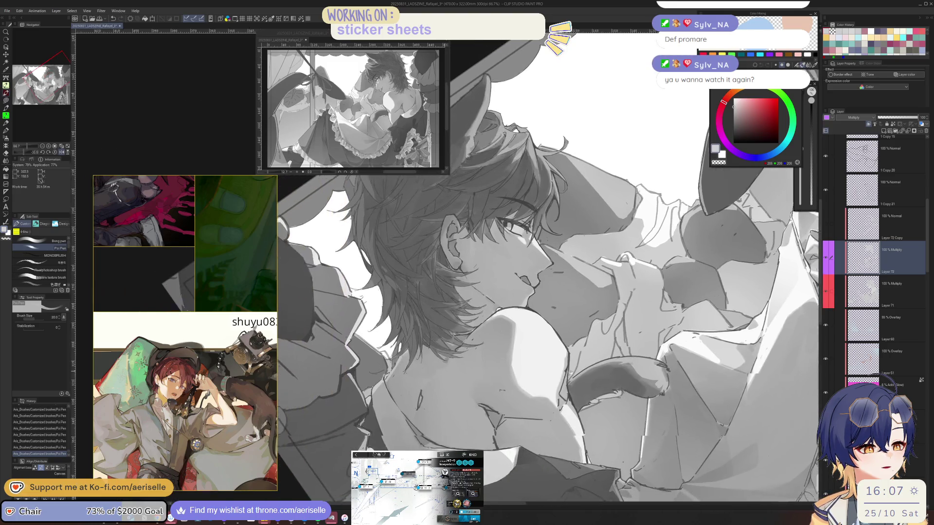
left_click_drag(572, 373, 573, 334)
scroll(400, 388, "up", 4)
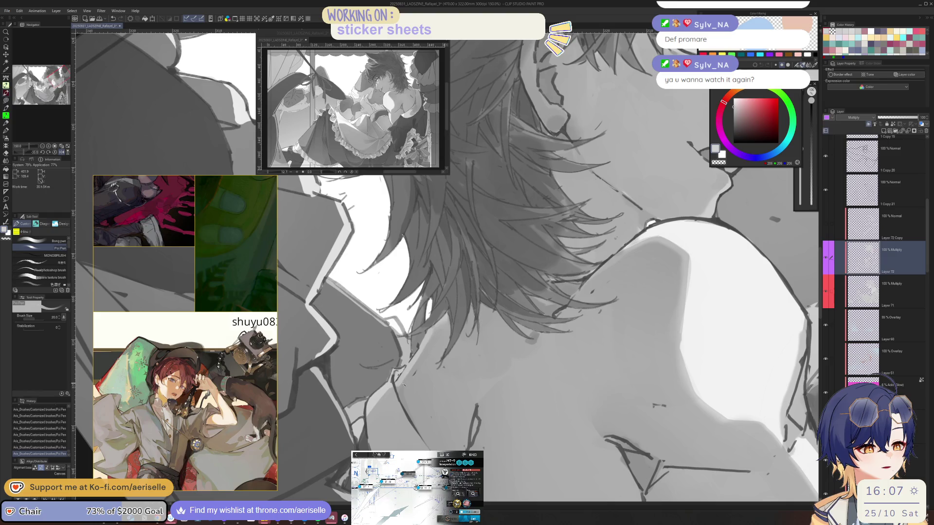
key("bracketleft")
key("bracketleft")
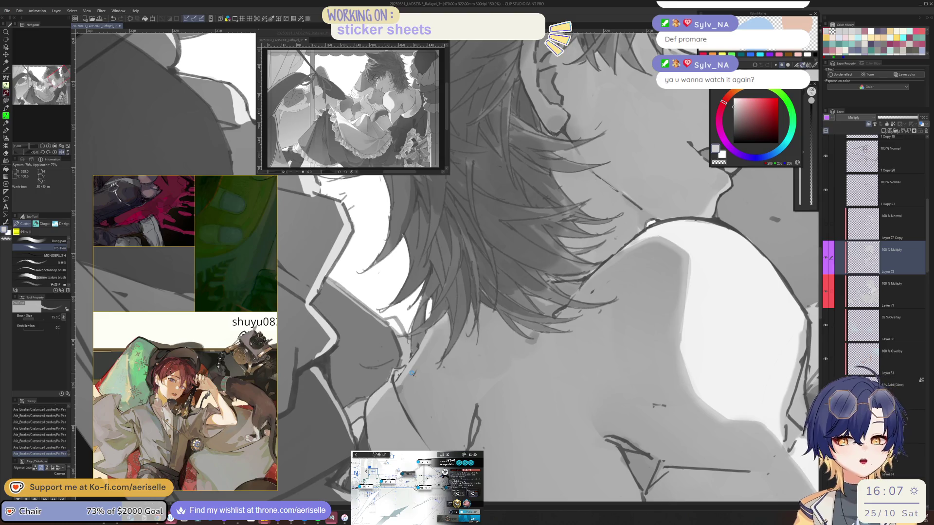
left_click(7, 10)
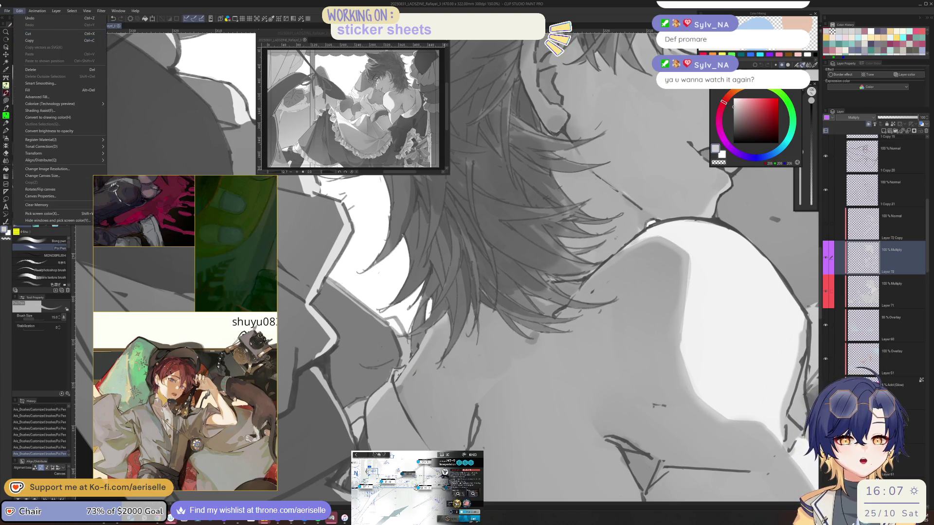
mouse_move(94, 45)
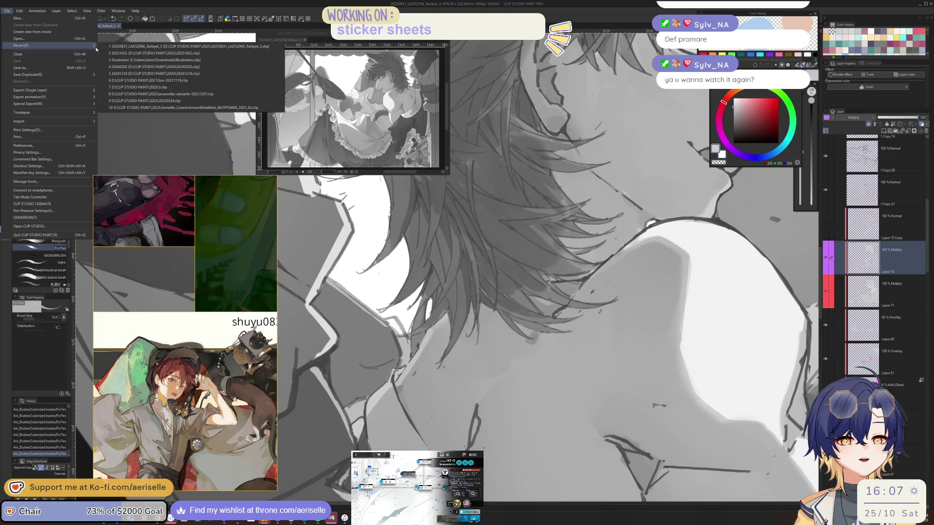
left_click(120, 52)
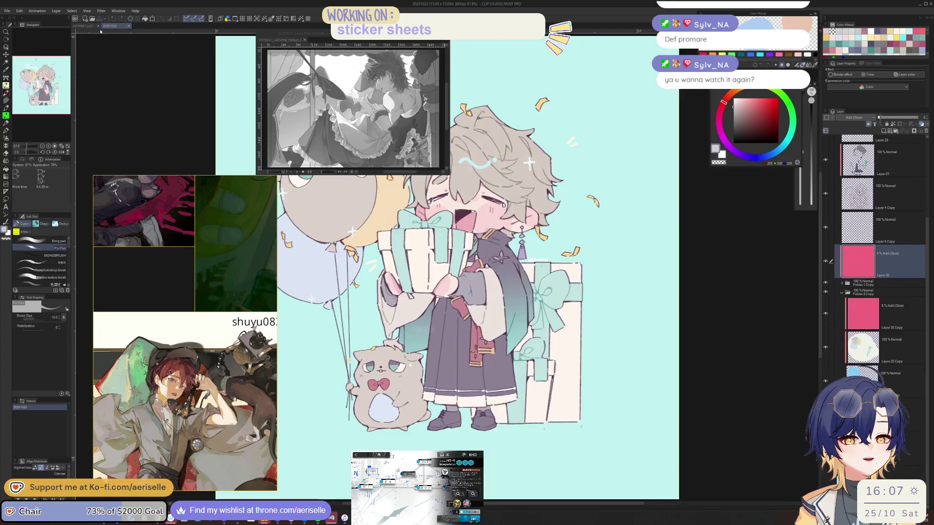
mouse_move(115, 25)
left_mouse_down()
mouse_move(404, 138)
mouse_move(435, 207)
mouse_move(472, 183)
mouse_move(509, 91)
left_mouse_up()
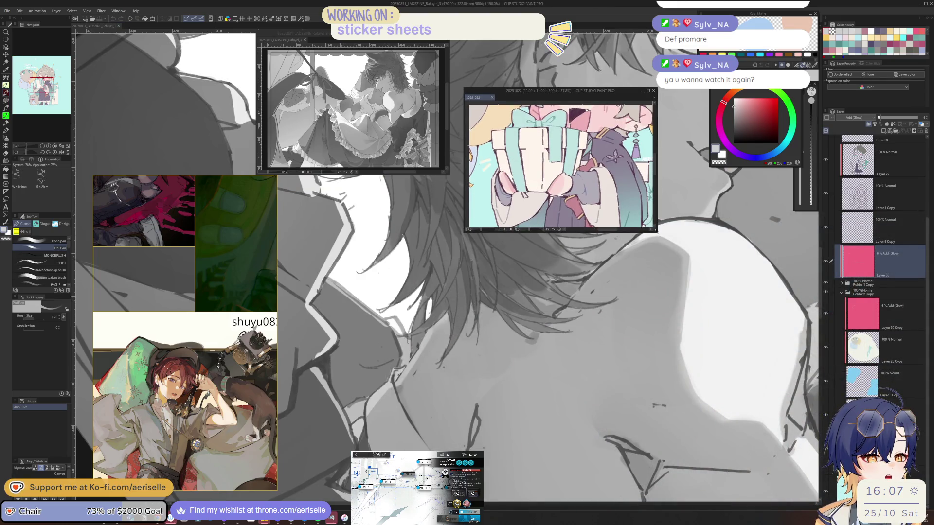
mouse_move(656, 231)
left_mouse_down()
mouse_move(701, 338)
mouse_move(712, 421)
left_mouse_up()
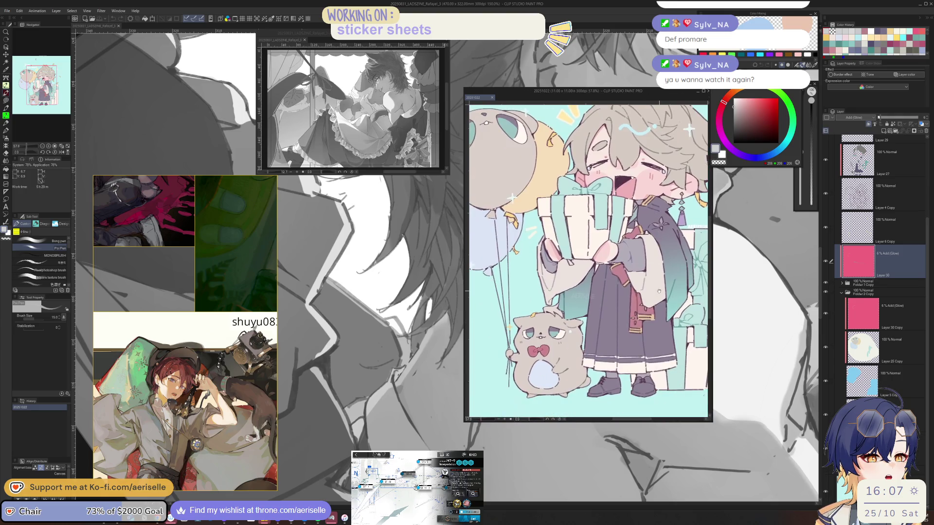
key("ctrl+0")
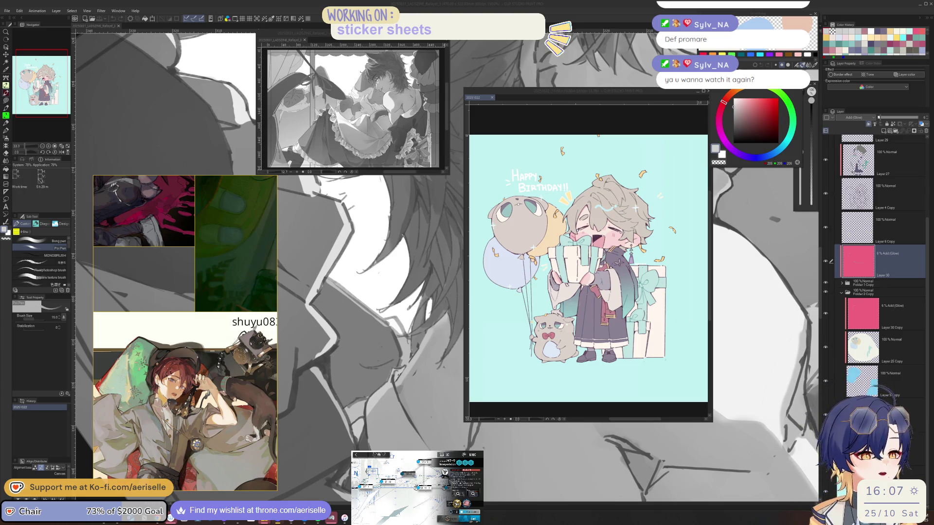
key("ctrl+w")
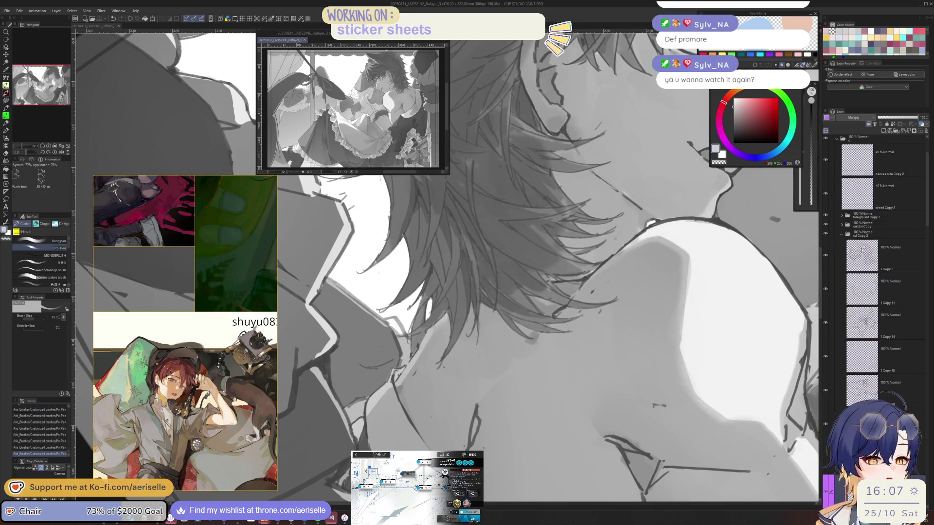
Select Layer 72 and paint a short shading stroke near the collar
left_click(397, 373)
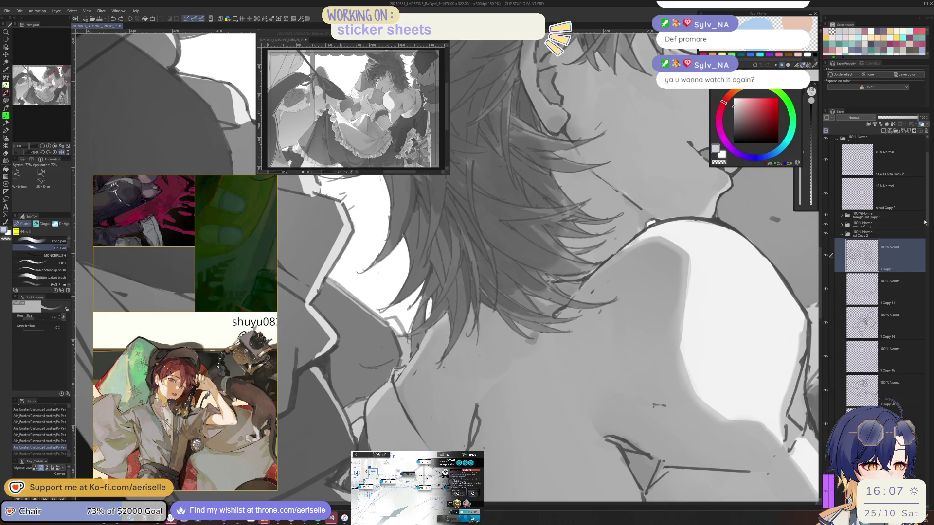
left_click_drag(926, 222, 926, 308)
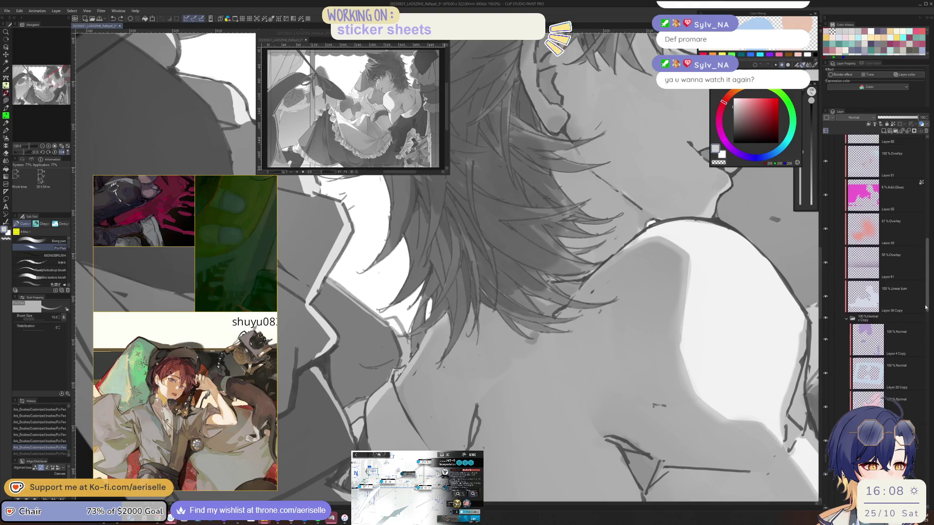
scroll(926, 308, "up", 5)
left_click(900, 180)
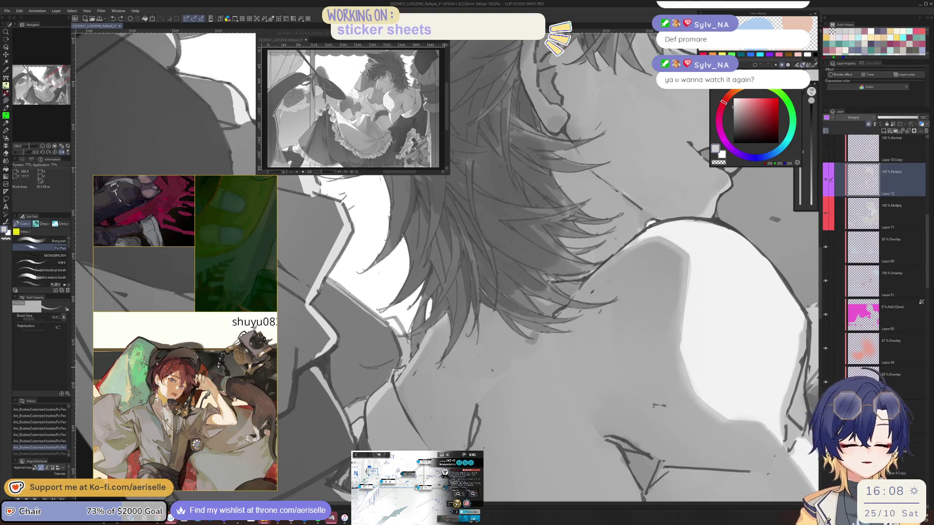
left_click_drag(476, 420, 471, 442)
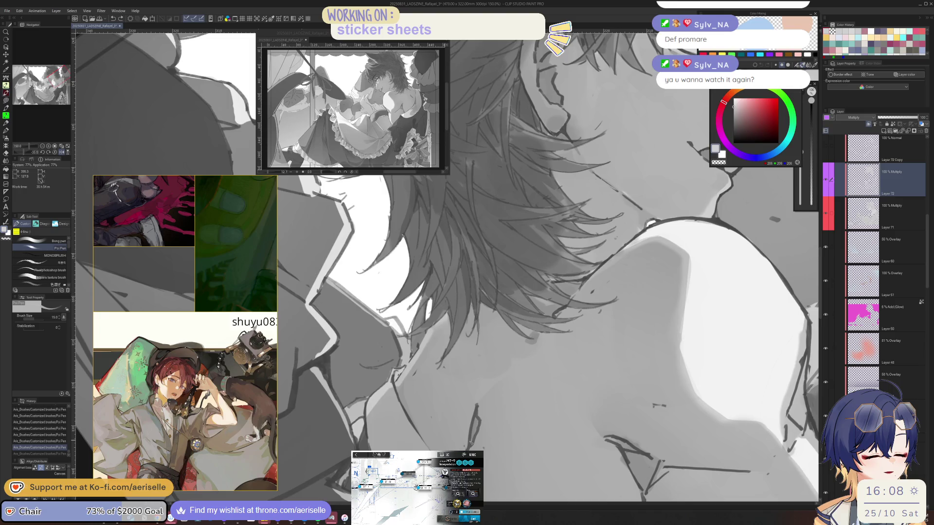
key("ctrl+minus")
key("ctrl+minus")
left_click_drag(535, 340, 588, 370)
key("ctrl+plus")
key("ctrl+plus")
key("ctrl+plus")
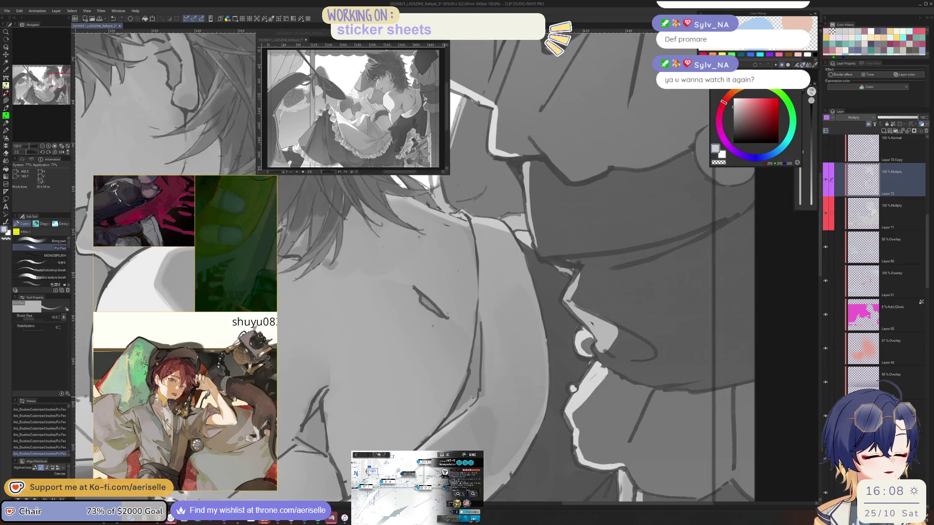
Reduce the brush to size 10, save the illustration, and add a short shoulder shading stroke
key("bracketleft")
key("bracketleft")
scroll(486, 386, "down", 4)
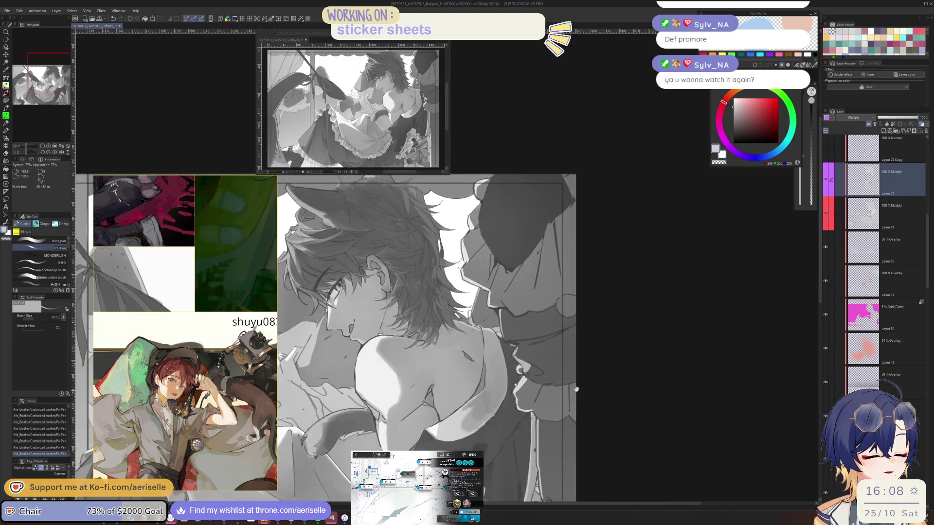
scroll(473, 373, "up", 4)
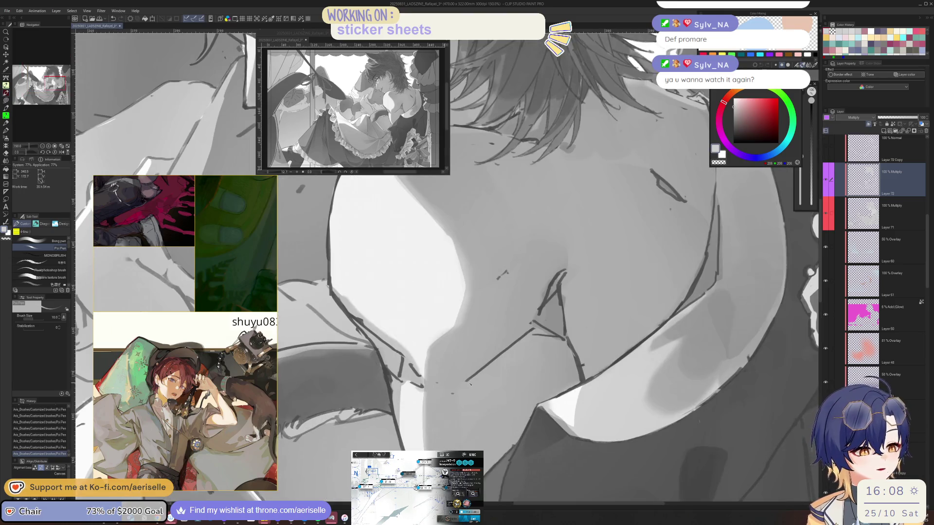
key("ctrl+s")
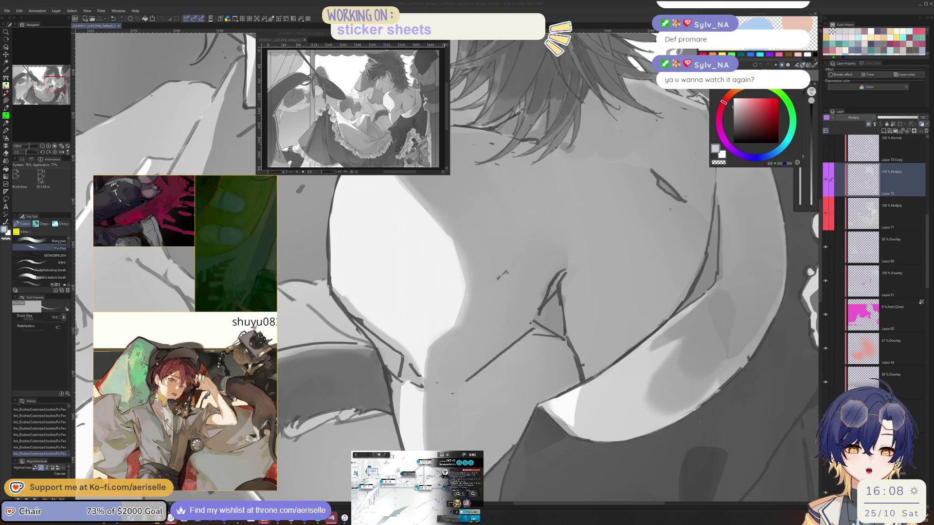
left_click_drag(418, 363, 421, 368)
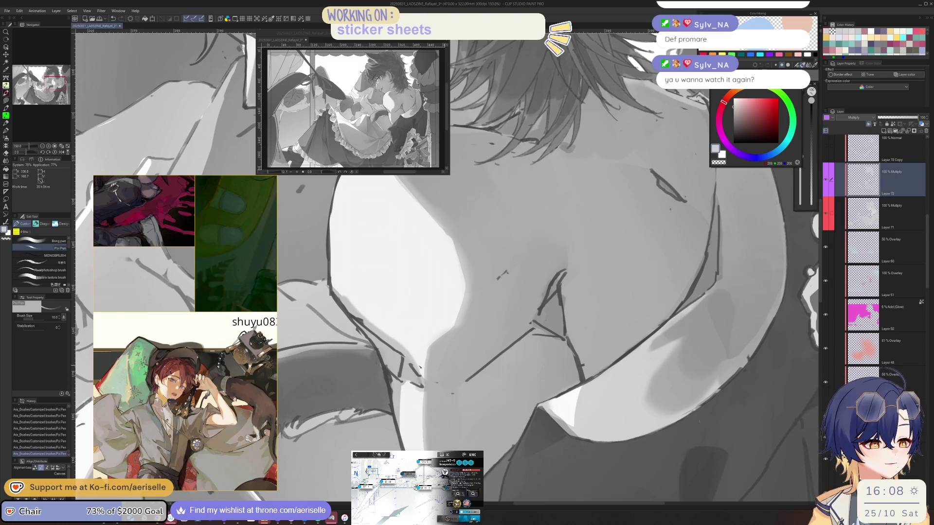
scroll(447, 266, "down", 5)
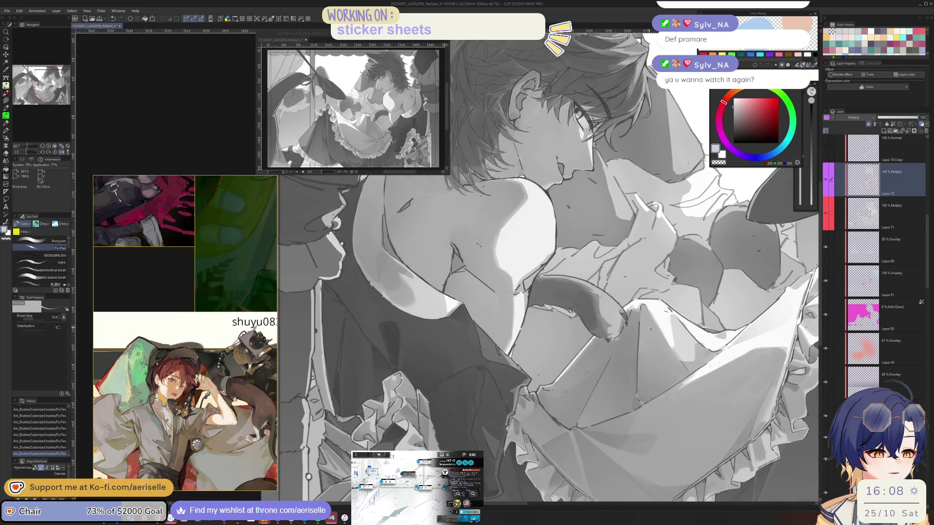
Lasso a small area of the frill, shade it with a gradient, and deselect
scroll(505, 403, "up", 5)
scroll(506, 398, "down", 2)
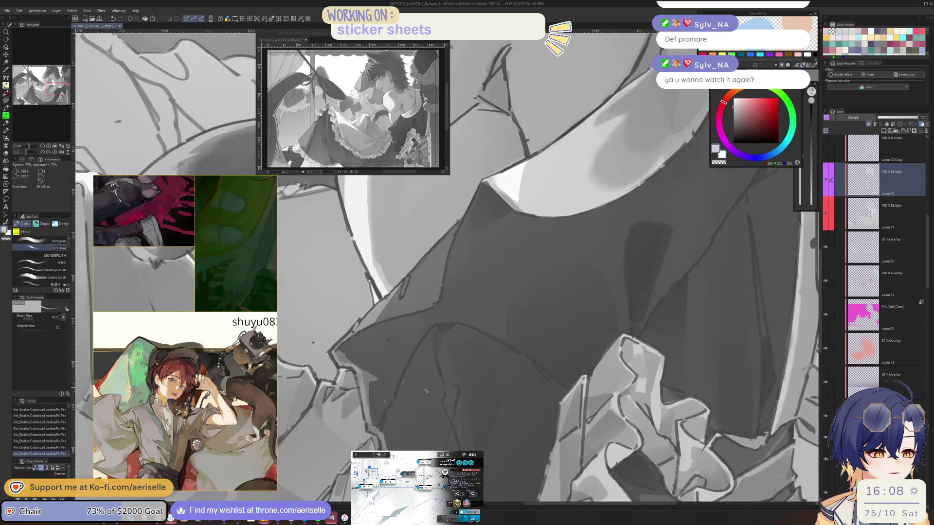
scroll(607, 388, "down", 2)
scroll(607, 388, "up", 2)
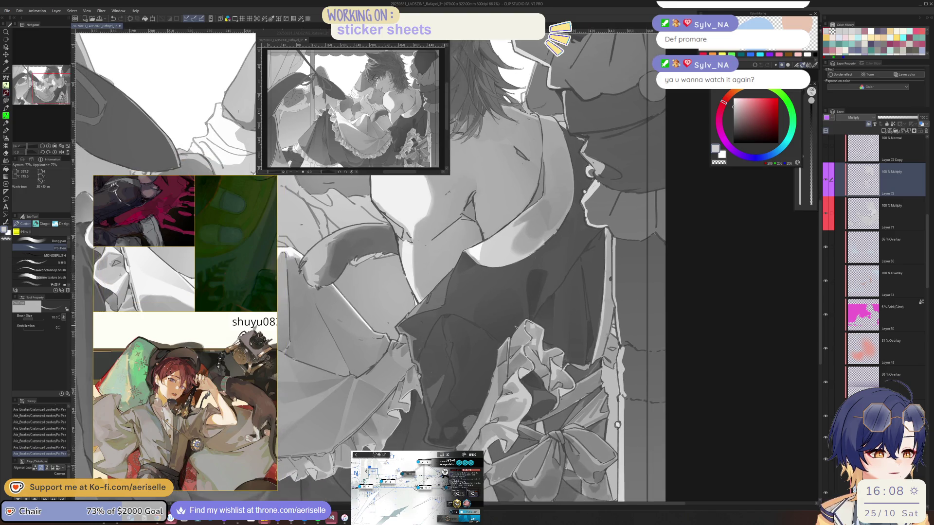
scroll(608, 388, "up", 3)
scroll(479, 369, "down", 5)
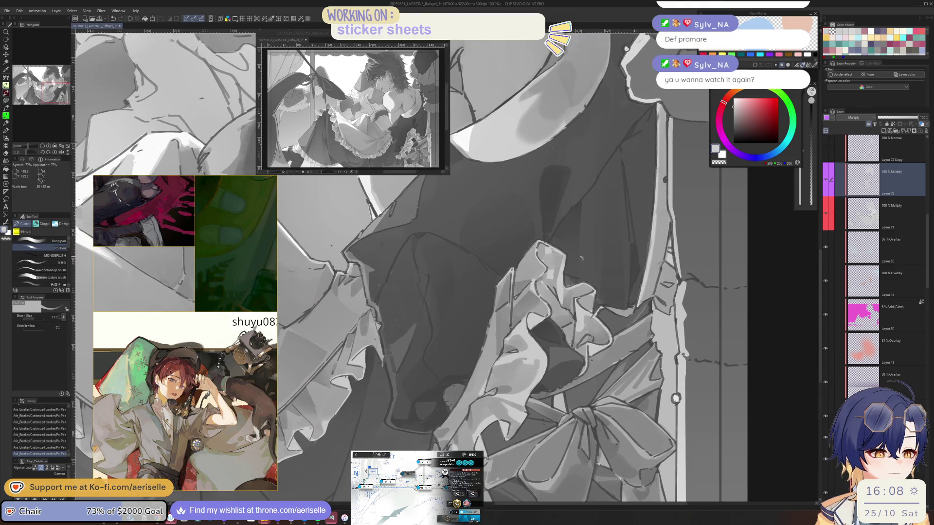
key("bracketleft")
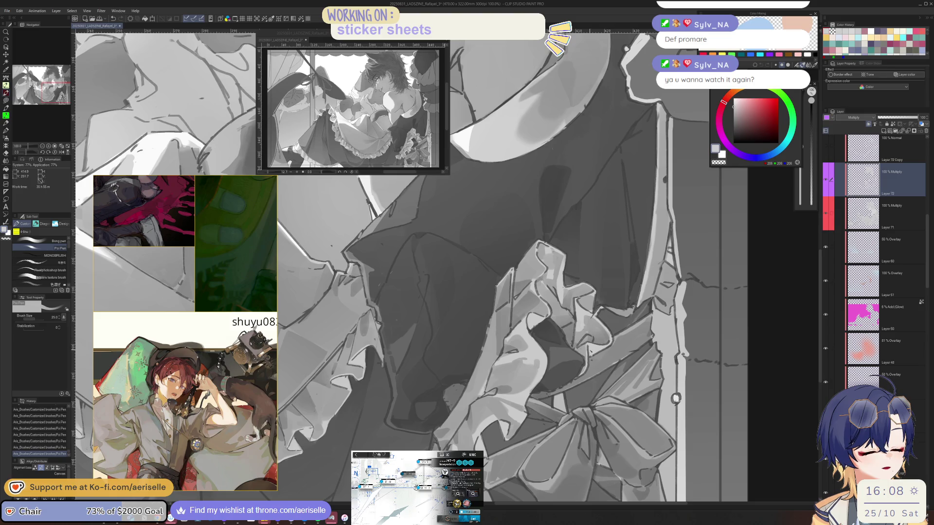
key("m")
scroll(577, 346, "up", 2)
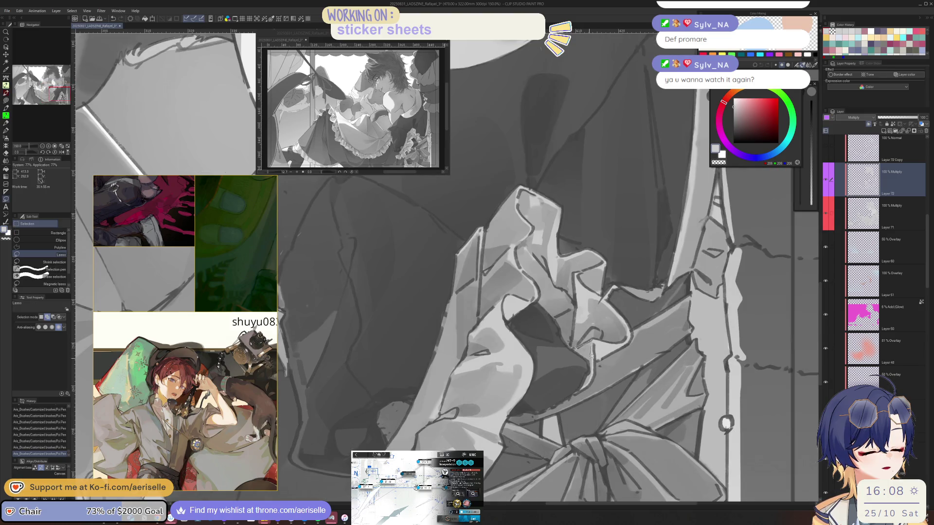
left_click_drag(578, 349, 590, 361)
key("g")
key("ctrl+d")
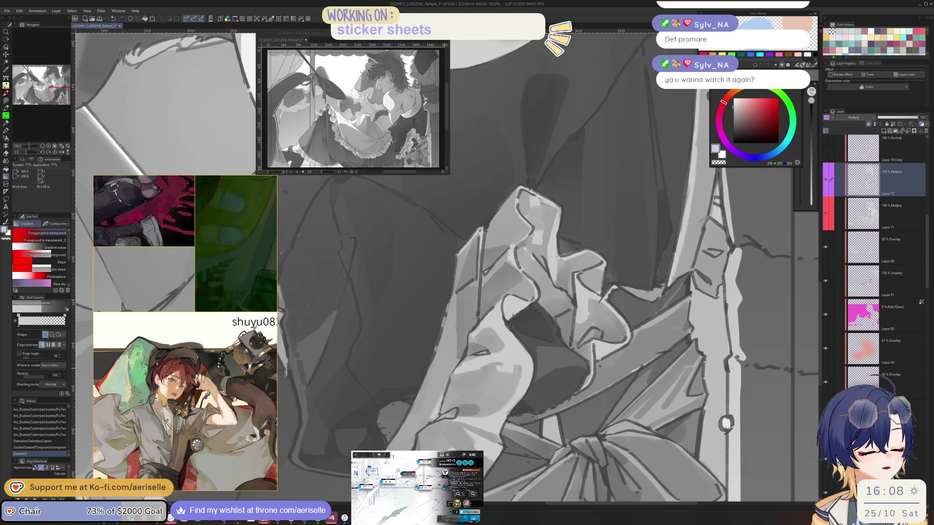
scroll(624, 354, "down", 4)
scroll(531, 366, "up", 4)
Add a Poi Pen touch-up on the bow
key("p")
left_click(547, 368)
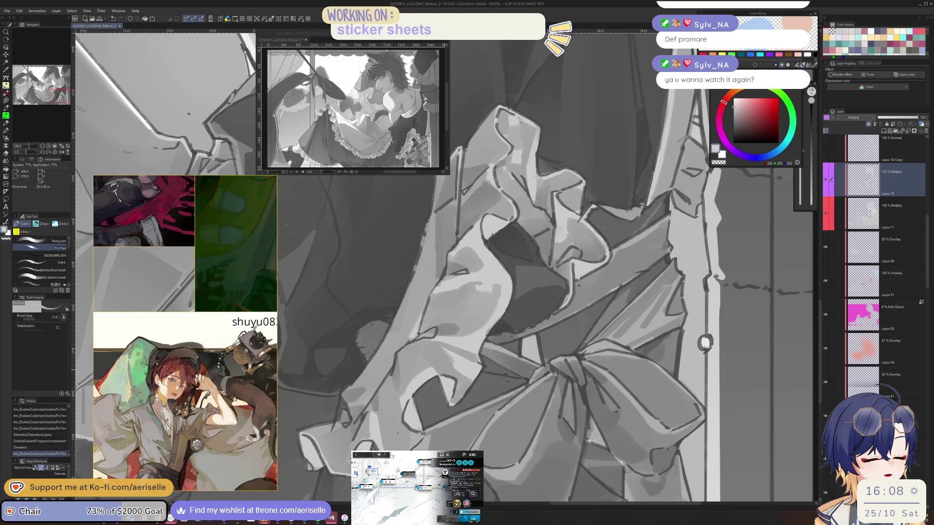
scroll(549, 371, "down", 5)
scroll(538, 392, "up", 5)
Mirror the view, lasso a section of the bow and fill it with a gradient
key("h")
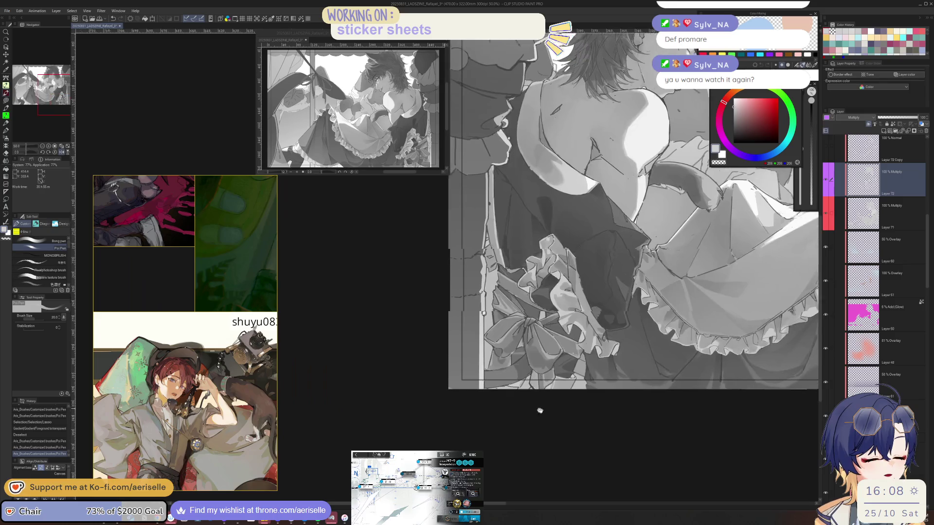
key("m")
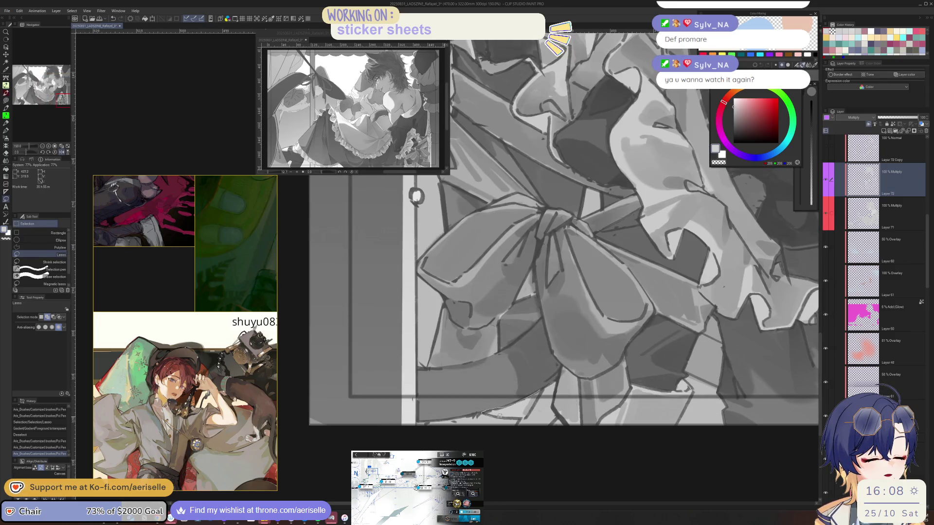
key("g")
left_click_drag(536, 407, 501, 418)
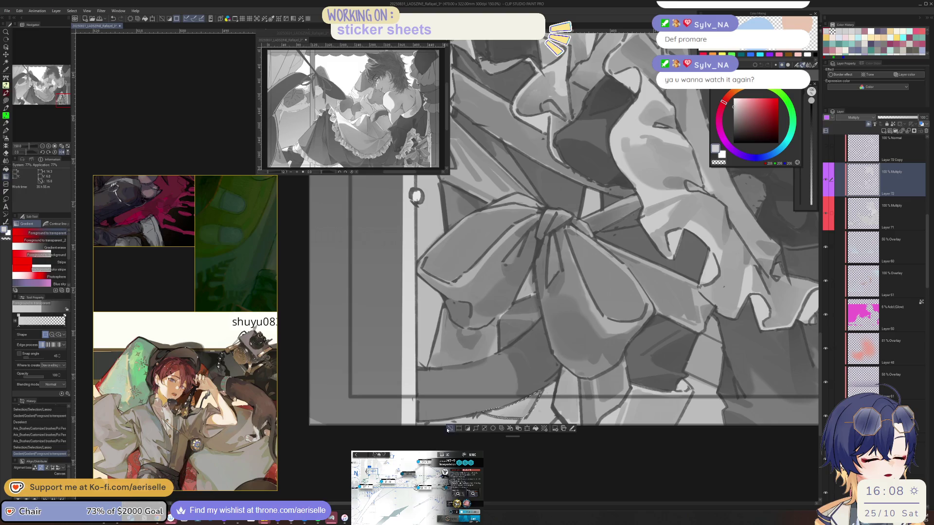
left_click(448, 429)
key("h")
scroll(548, 404, "down", 6)
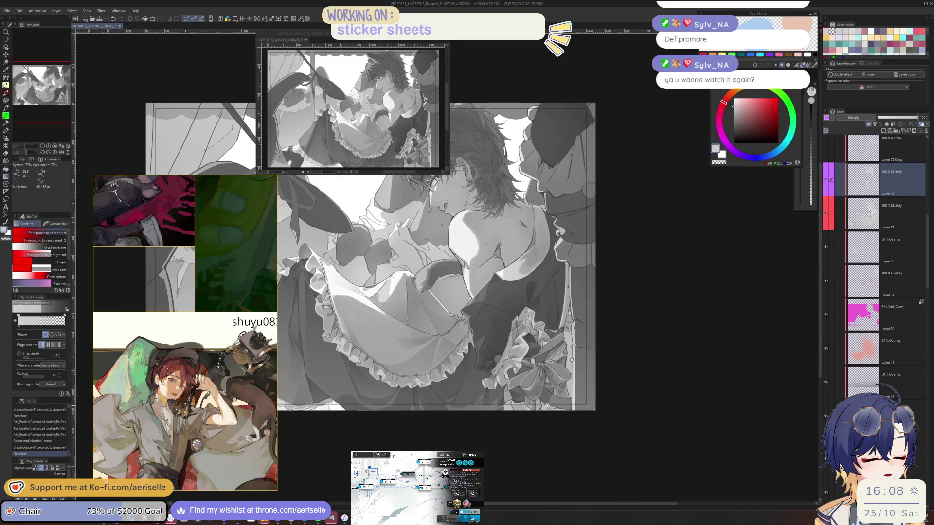
Erase the stray dark spot with the hard Eraser and pan to the page's top border
scroll(547, 405, "up", 10)
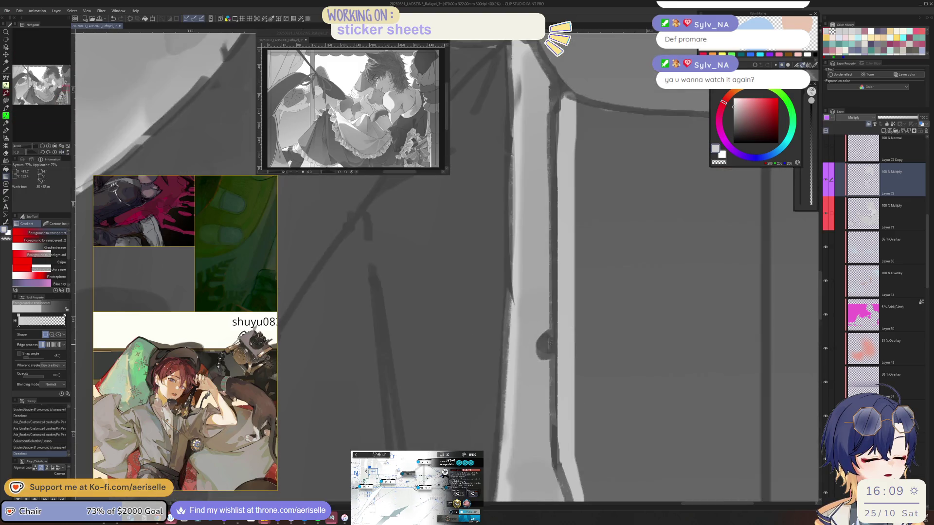
key("e")
left_click(547, 343)
scroll(541, 389, "down", 7)
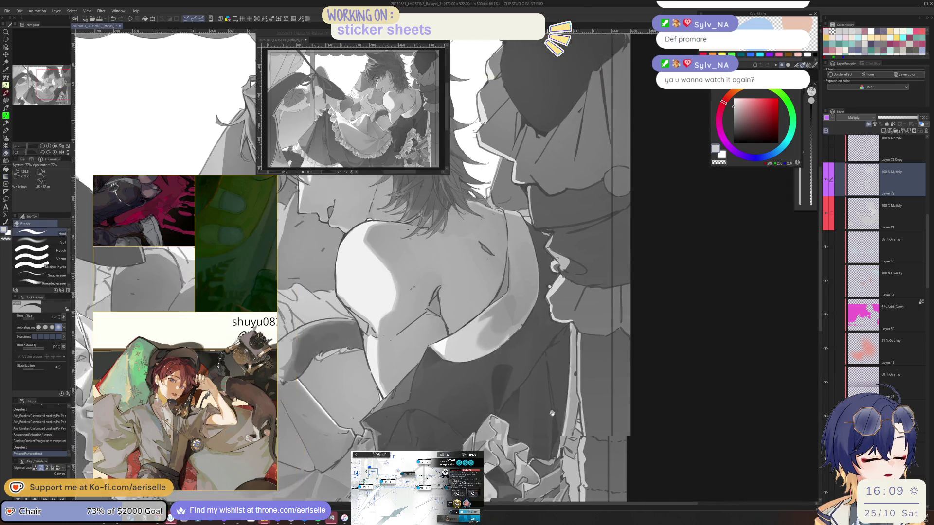
left_click_drag(538, 393, 556, 431)
scroll(487, 341, "up", 4)
Lasso the area around the character's ear, then open the merch photo at full size
key("p")
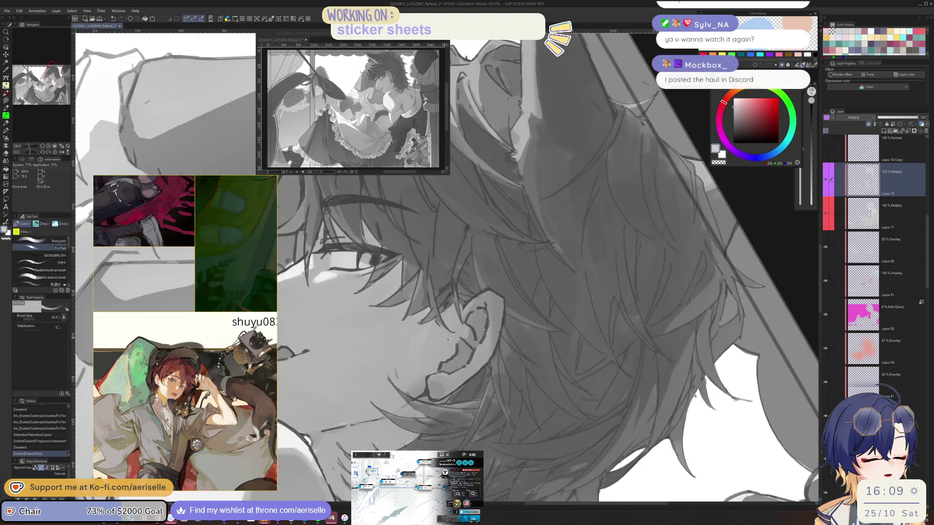
key("m")
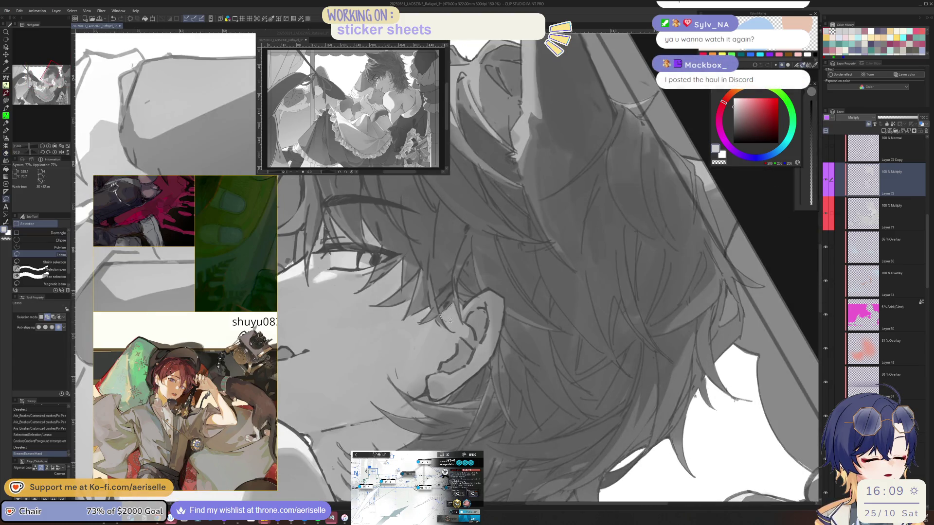
left_click_drag(461, 318, 454, 305)
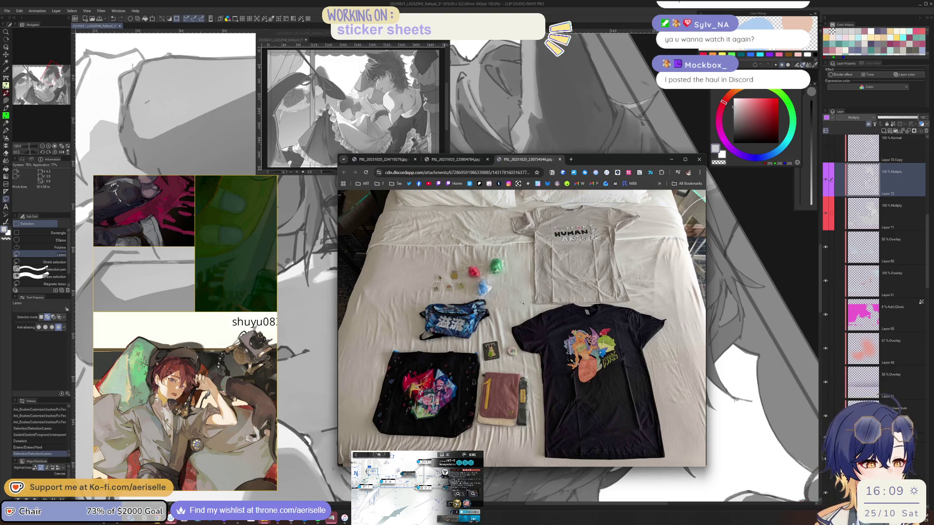
left_click(484, 264)
Zoom in on the tote bag, pouch and plush keychains, then switch to the art-prints photo tab
scroll(535, 339, "down", 1)
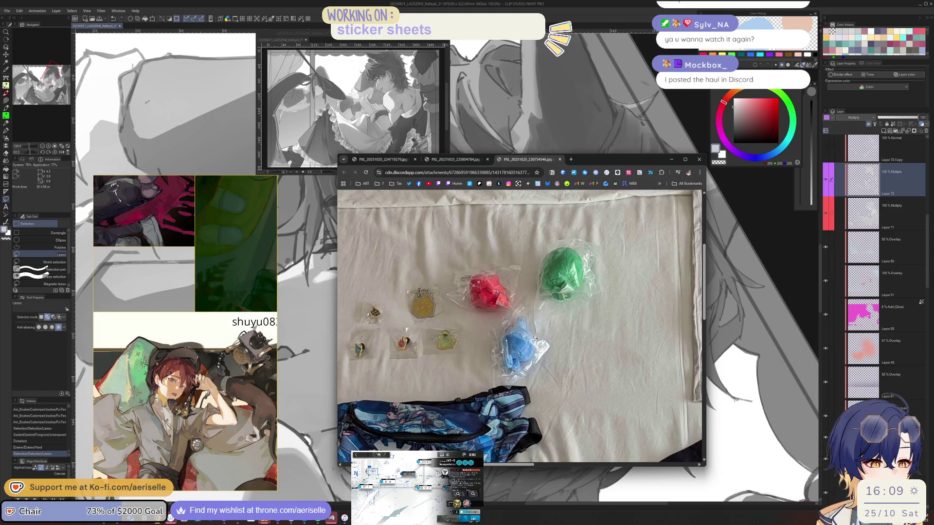
left_click(535, 336)
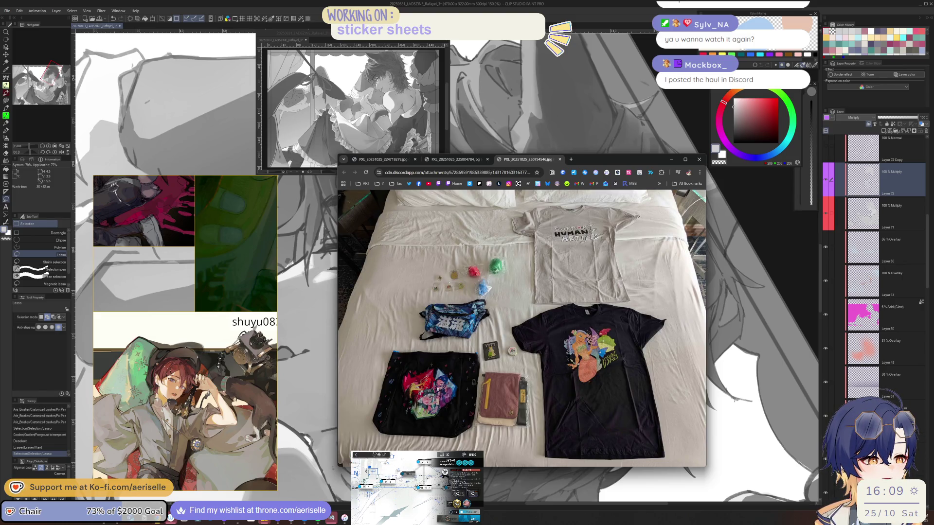
left_click(471, 380)
scroll(474, 390, "down", 1)
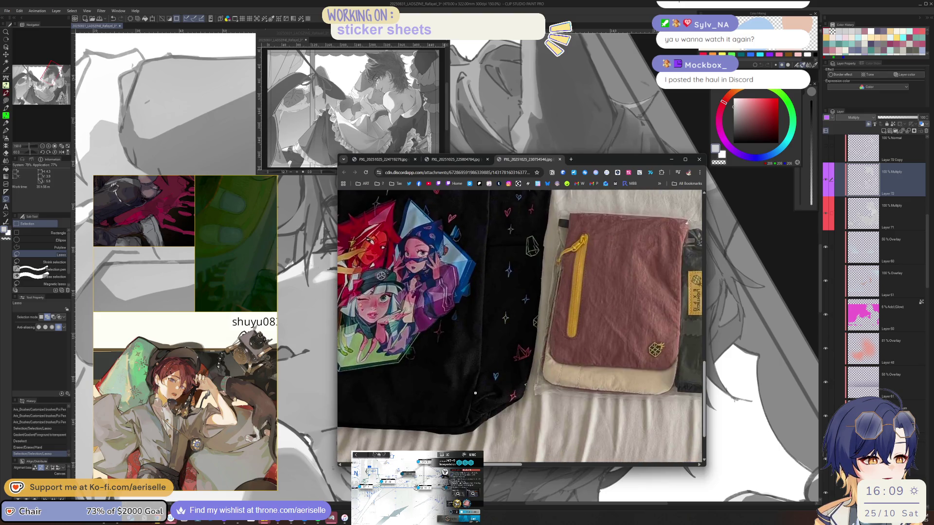
left_click(475, 393)
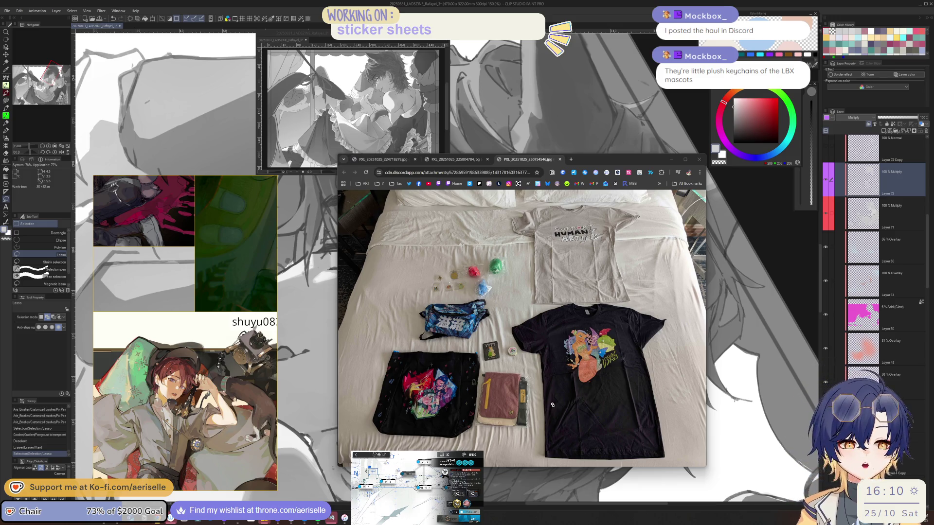
left_click(568, 330)
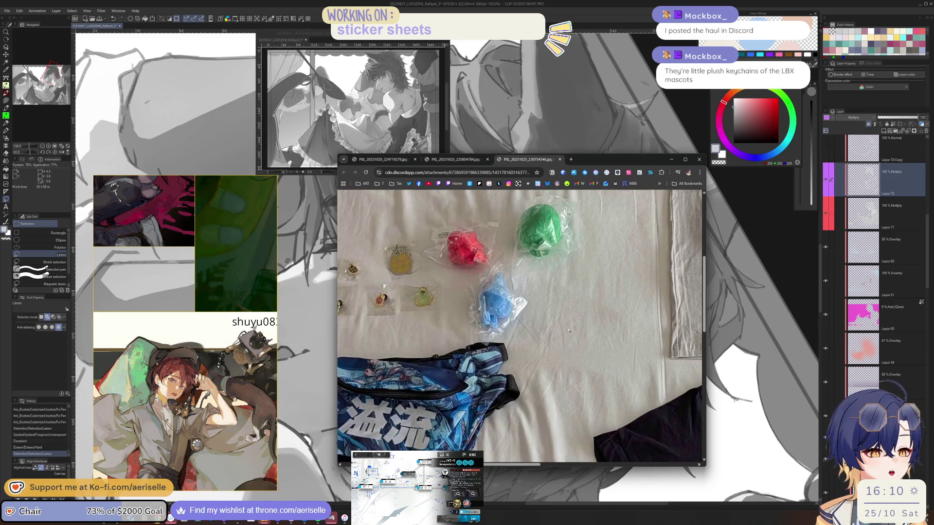
scroll(568, 330, "up", 1)
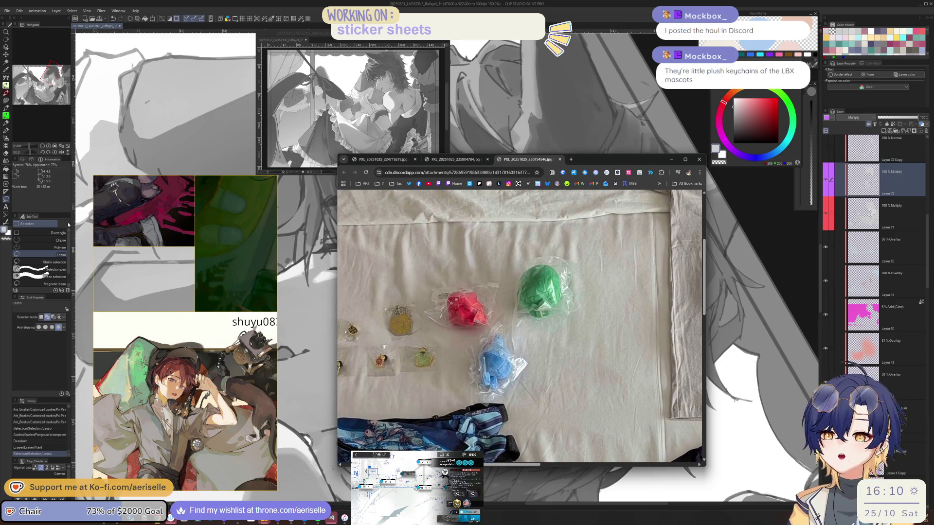
left_click(354, 250)
key("ctrl+shift+Tab")
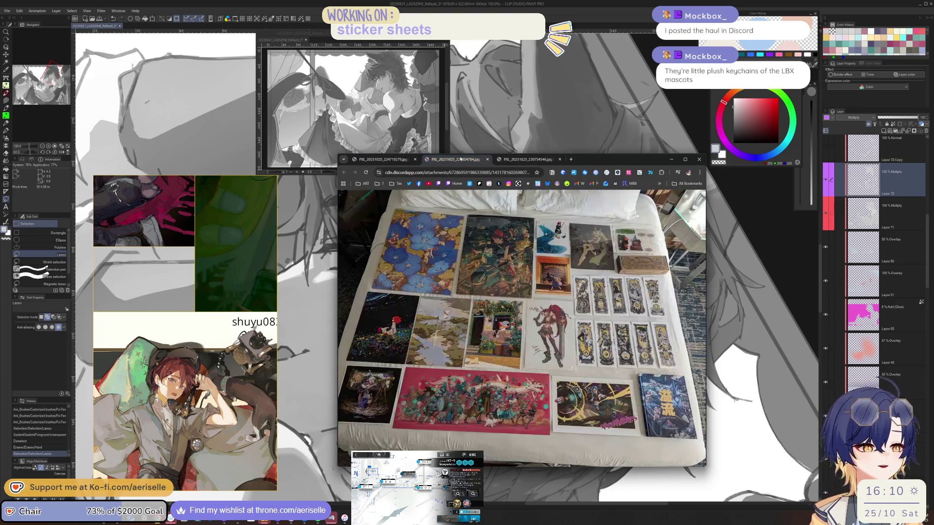
Zoom in on the bookmark prints, pan across them, and fit the photo back
left_click(634, 331)
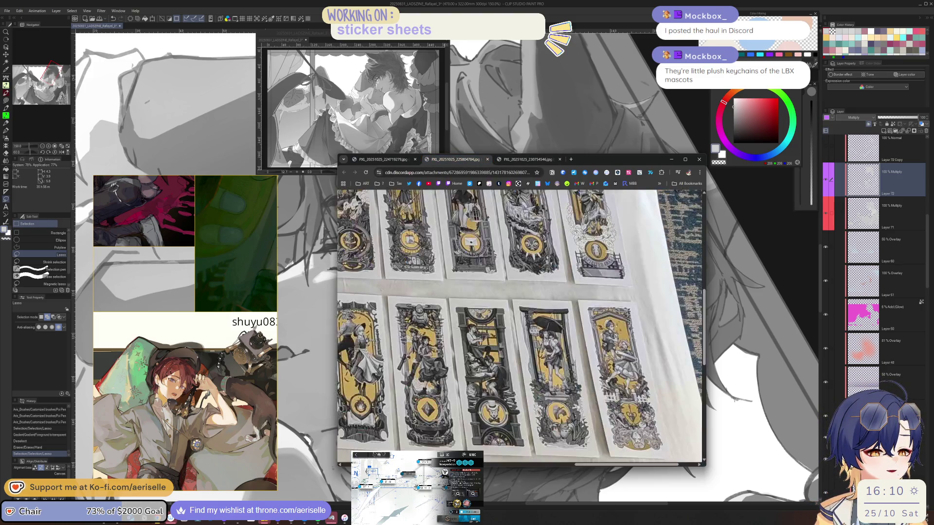
scroll(607, 384, "up", 2)
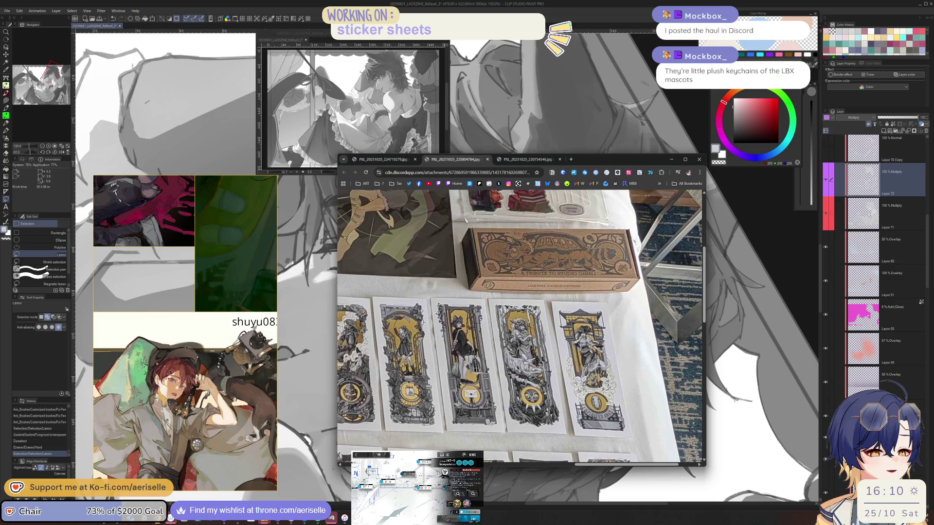
scroll(606, 384, "up", 2)
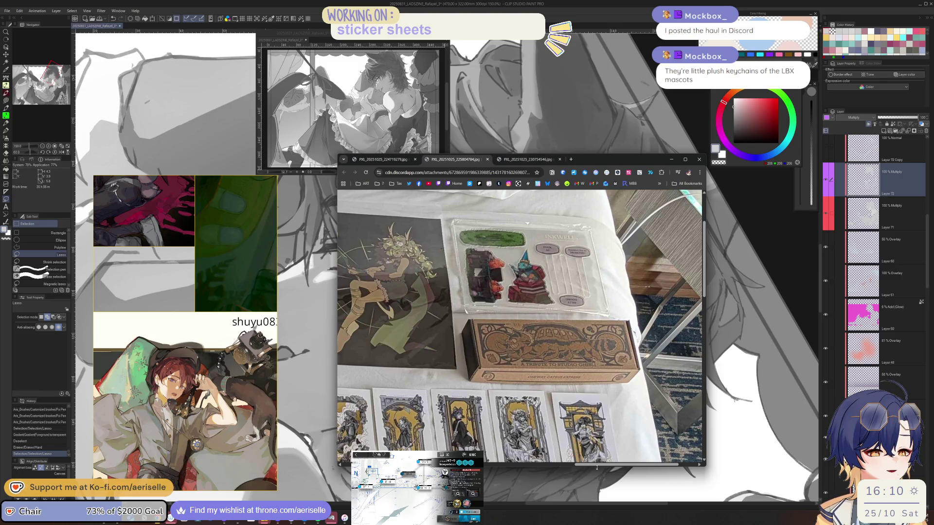
left_click_drag(580, 465, 488, 466)
scroll(489, 422, "down", 8)
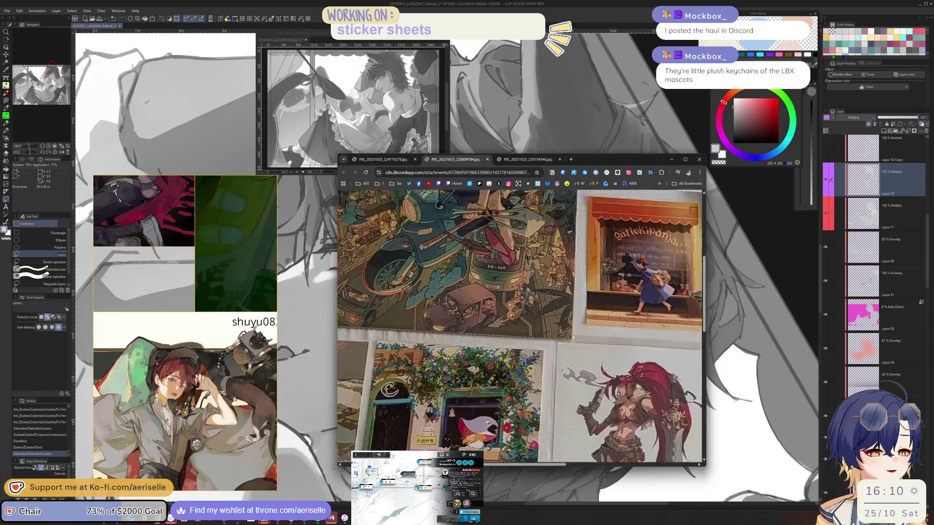
scroll(490, 422, "up", 1)
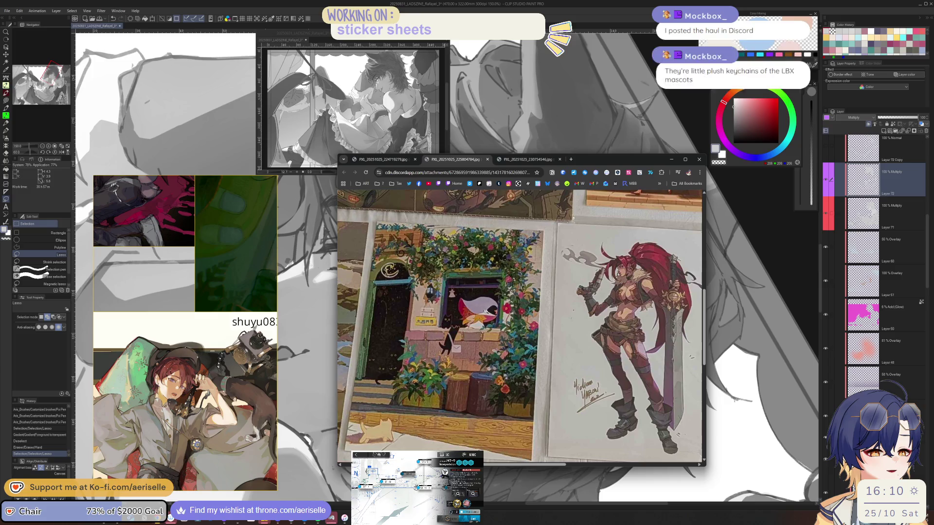
mouse_move(521, 465)
left_mouse_down()
mouse_move(570, 466)
mouse_move(478, 465)
left_mouse_up()
scroll(436, 433, "left", 4)
scroll(435, 433, "right", 3)
scroll(428, 430, "left", 4)
scroll(421, 428, "right", 4)
scroll(419, 431, "left", 3)
scroll(419, 431, "left", 2)
scroll(419, 431, "right", 3)
left_click(462, 403)
Zoom in on the witch and red prints and pan across them
left_click(390, 331)
left_click(445, 345)
left_click(393, 405)
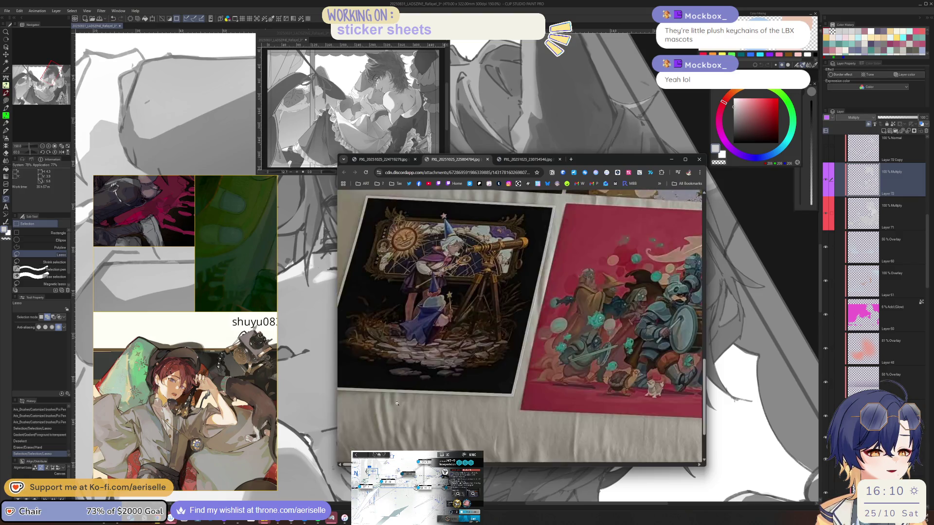
scroll(605, 455, "right", 10)
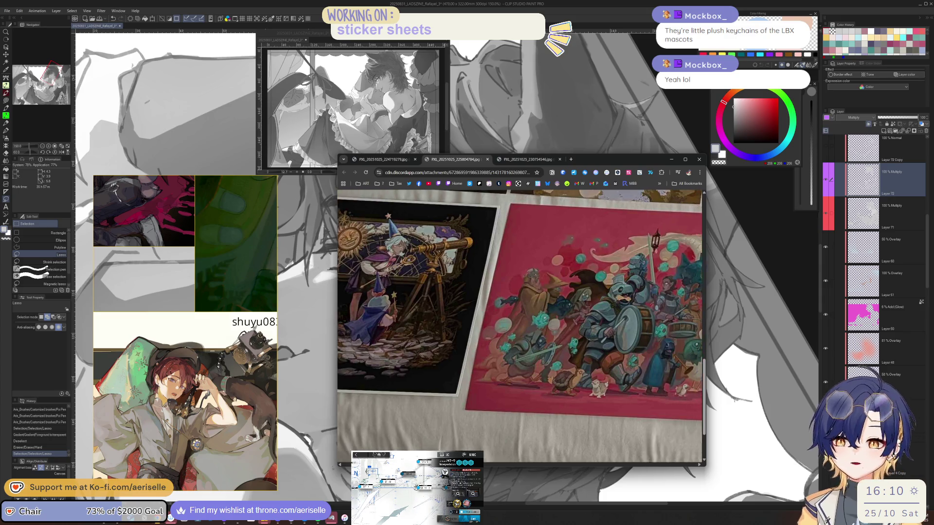
scroll(605, 456, "right", 10)
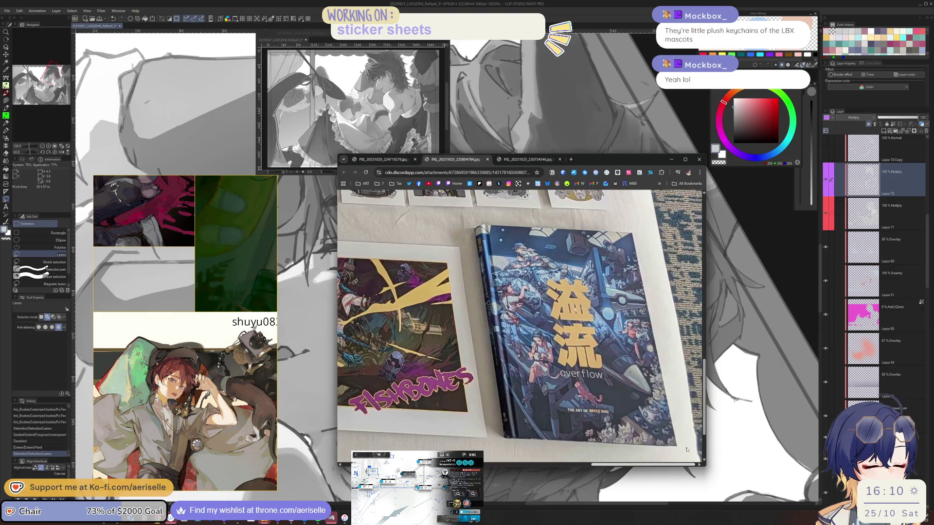
scroll(687, 450, "left", 10)
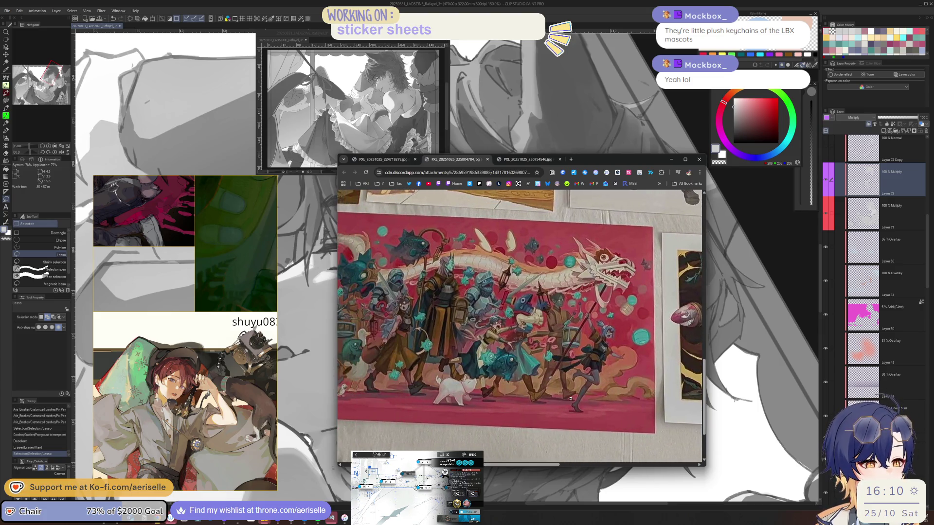
left_click(571, 398)
Inspect the blue flower, bakery-window and red parade prints up close, then switch photo tabs
left_click(444, 261)
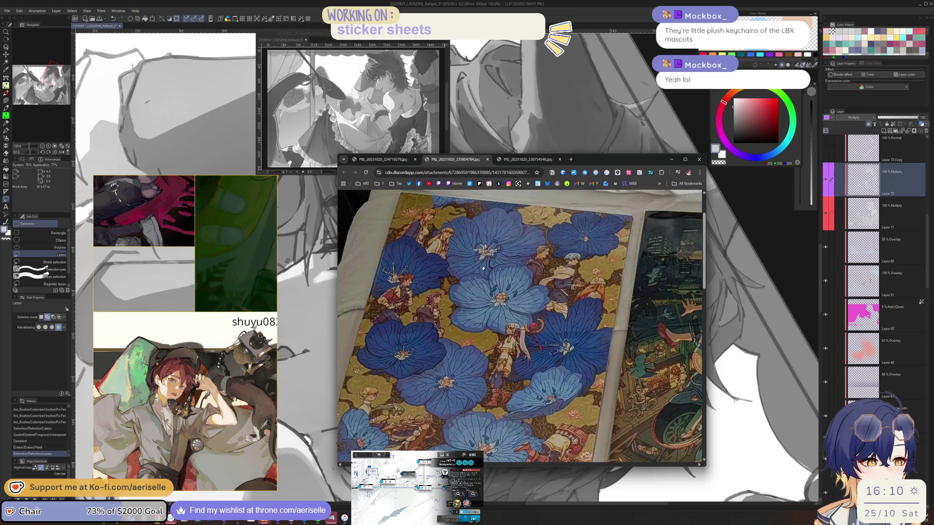
scroll(483, 268, "down", 1)
scroll(484, 269, "up", 1)
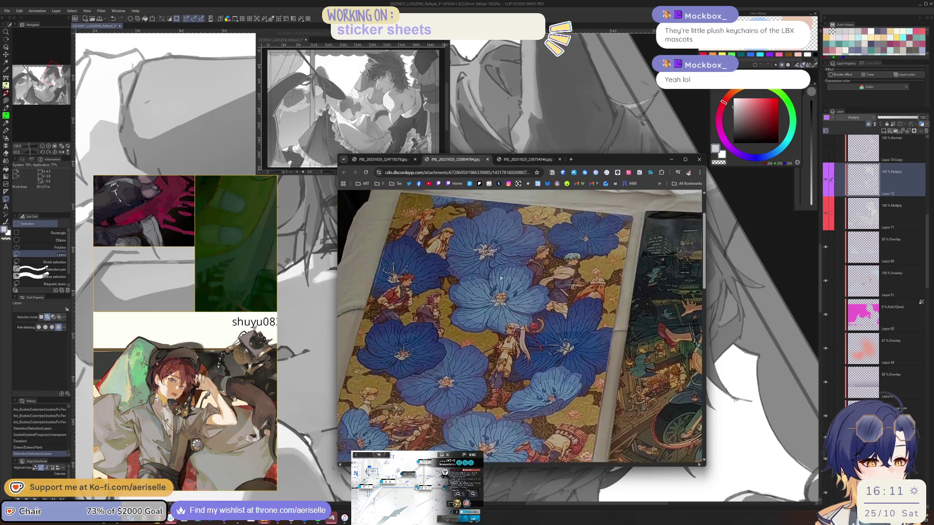
scroll(499, 392, "right", 5)
scroll(499, 392, "left", 7)
left_click(527, 259)
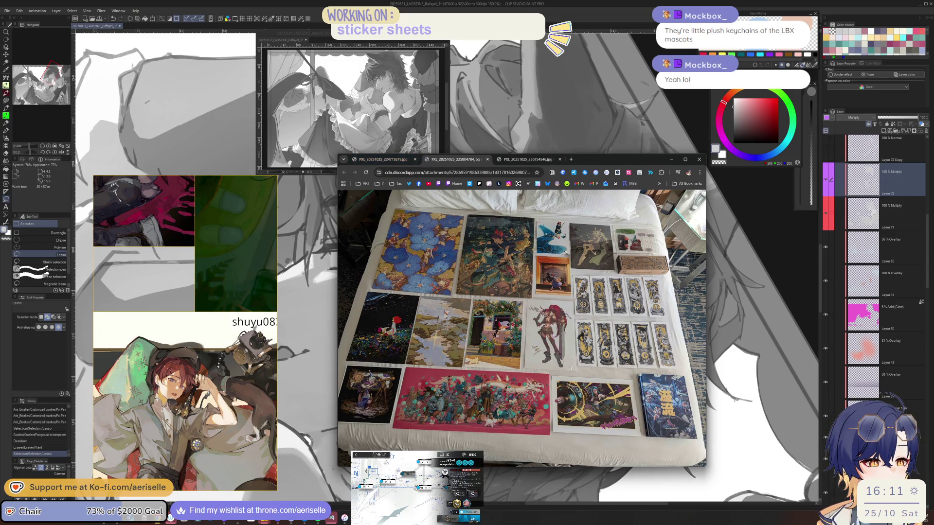
left_click(559, 251)
left_click(559, 251)
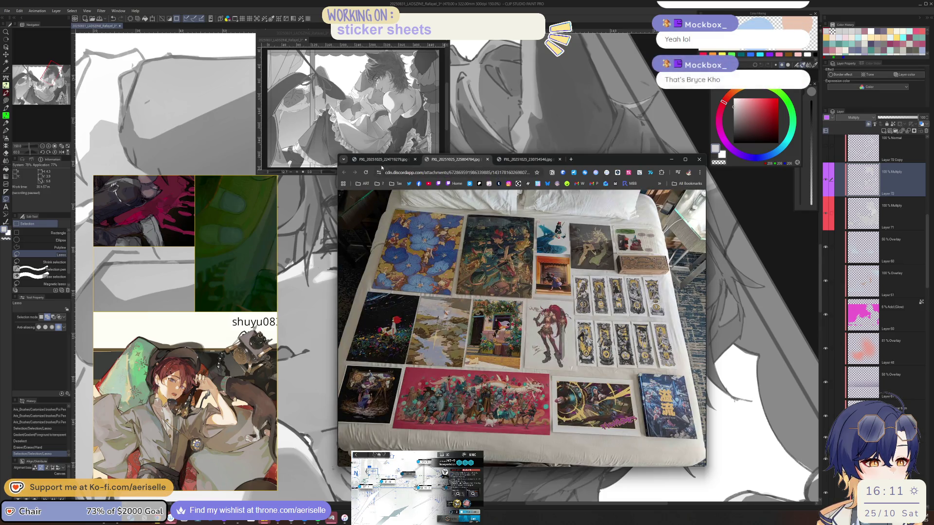
left_click(480, 415)
scroll(432, 239, "up", 2)
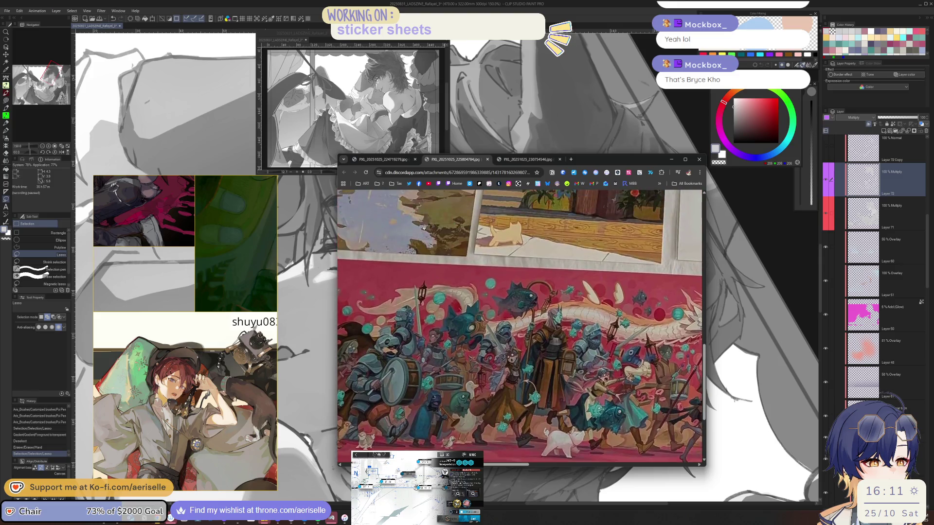
left_click(366, 161)
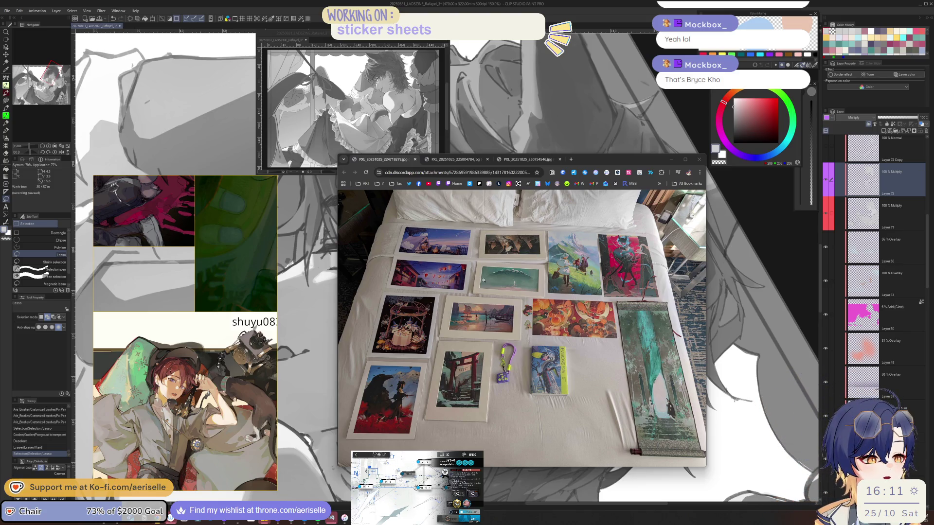
Zoom in on the top-left prints and the teal hanging scroll in the bed photo
left_click(483, 280)
mouse_move(484, 466)
left_mouse_down()
mouse_move(580, 458)
mouse_move(660, 465)
left_mouse_up()
scroll(647, 424, "down", 6)
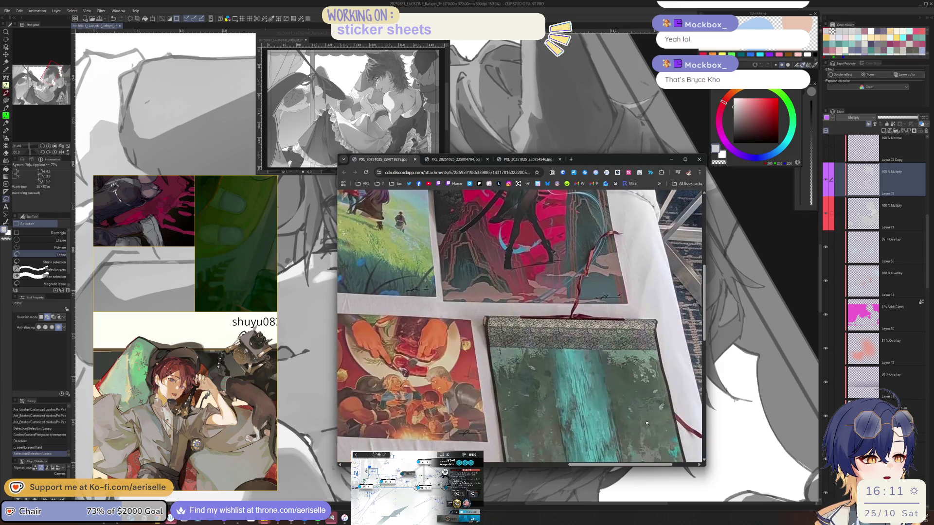
scroll(647, 423, "up", 2)
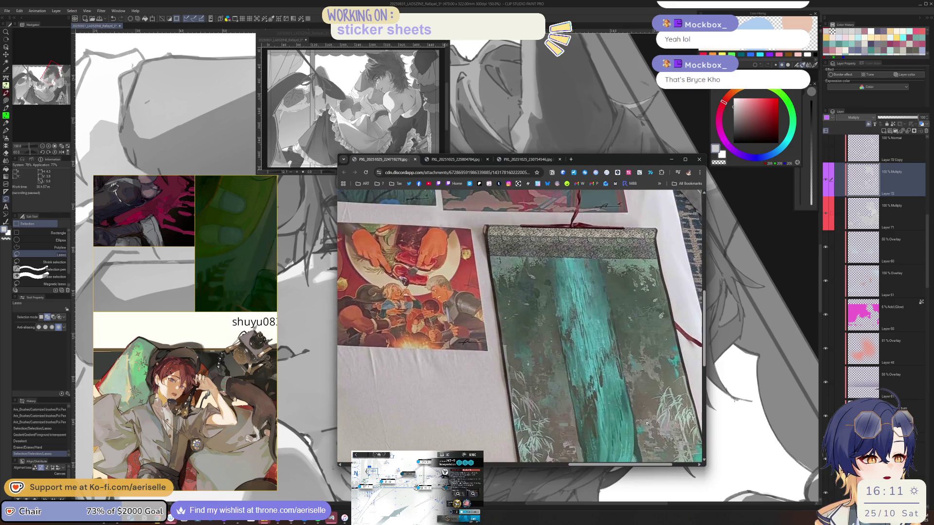
scroll(479, 227, "down", 8)
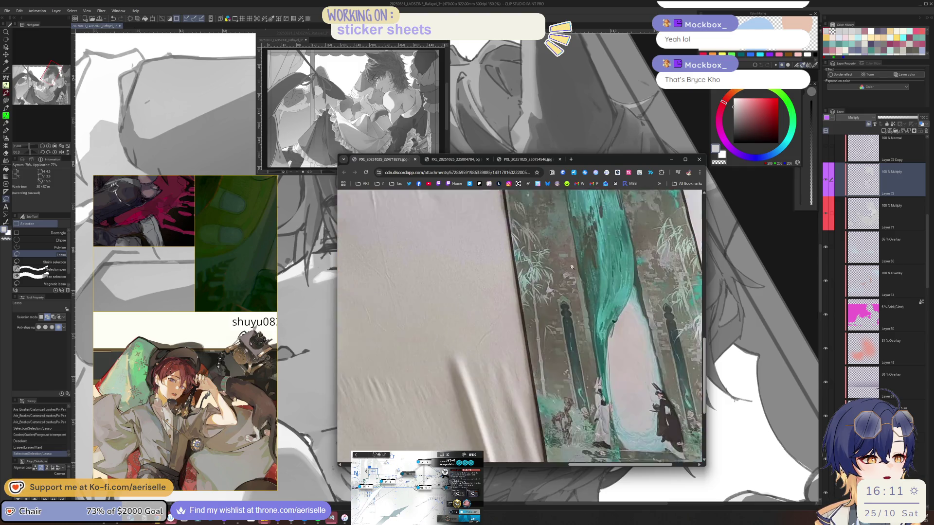
scroll(613, 361, "up", 3)
left_click(613, 361)
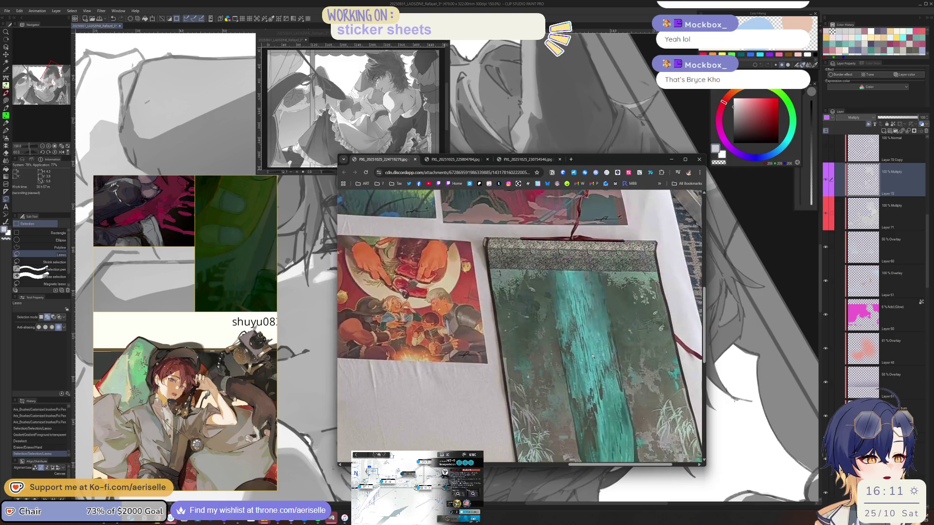
left_click(645, 380)
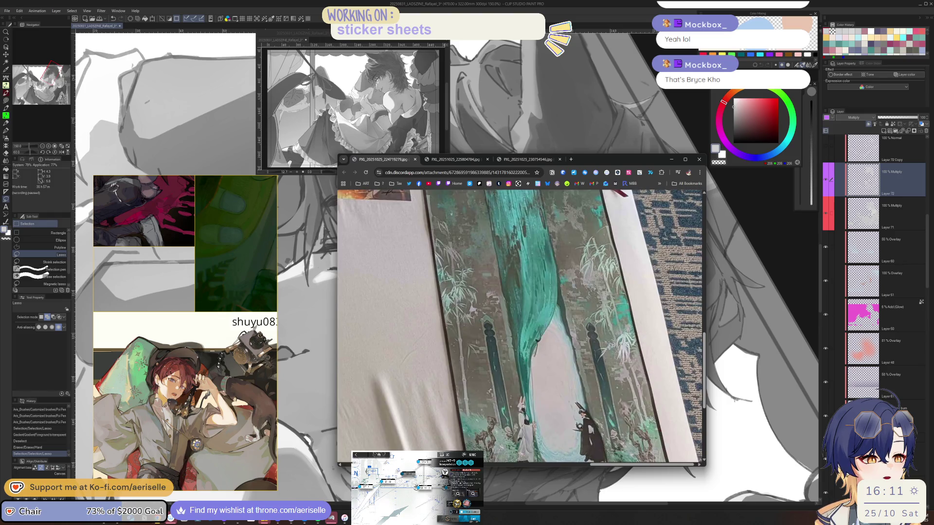
scroll(579, 427, "down", 5)
scroll(594, 427, "up", 10)
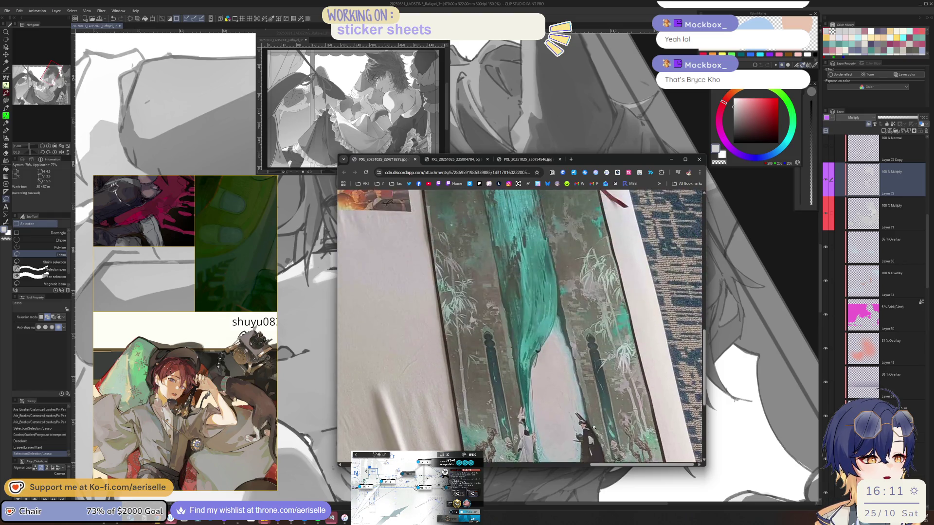
scroll(514, 332, "down", 5)
left_click(425, 330)
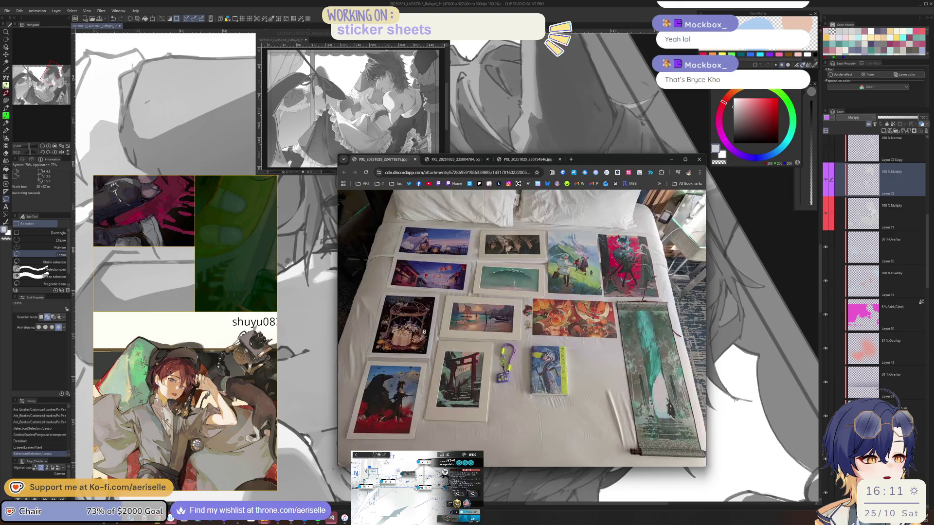
Zoom in on the tea-party print and pan across it
left_click(393, 342)
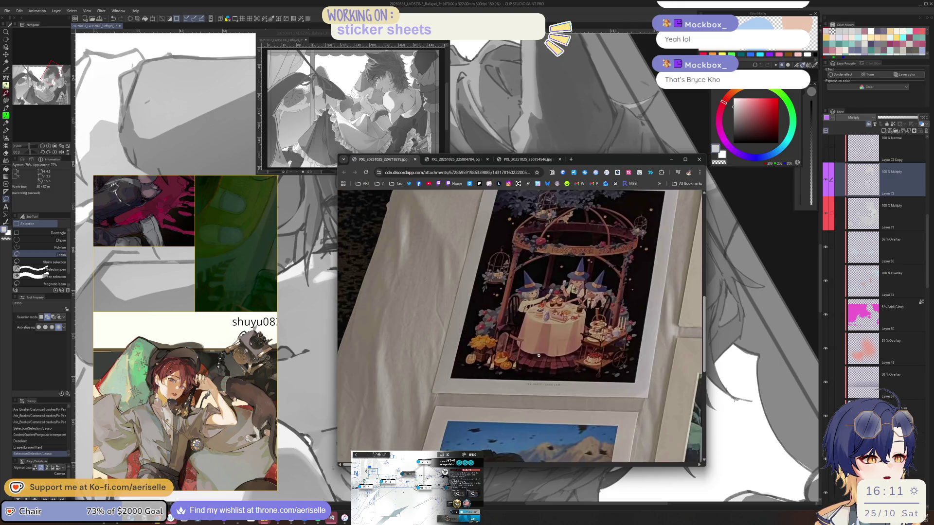
scroll(555, 391, "down", 1)
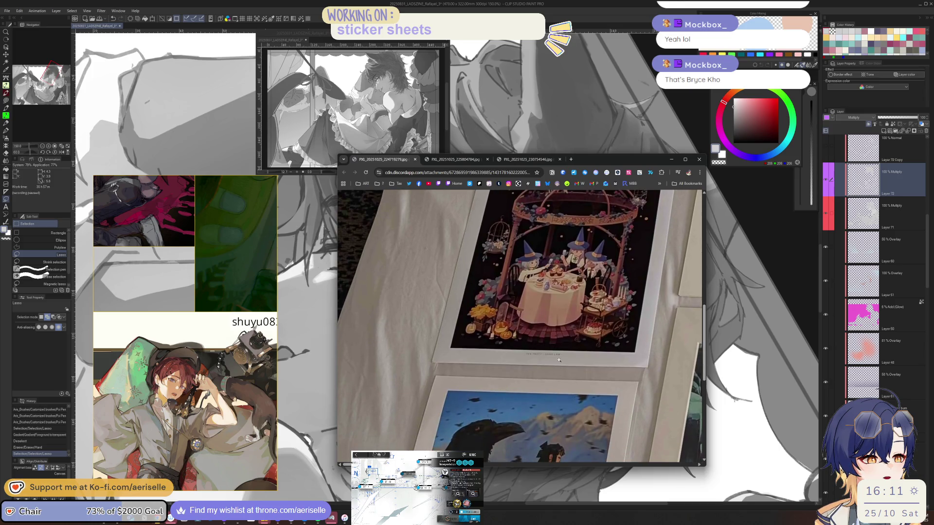
scroll(559, 358, "down", 2)
scroll(558, 358, "down", 5)
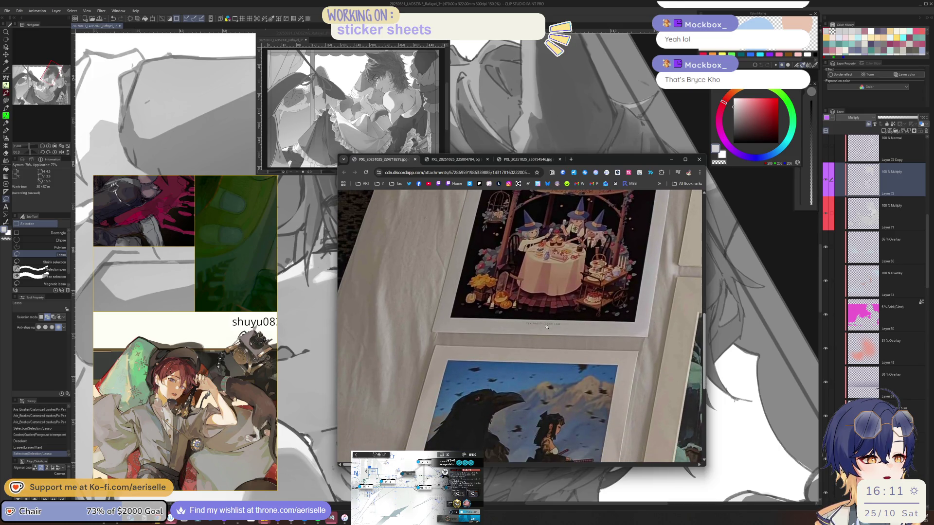
scroll(545, 360, "up", 3)
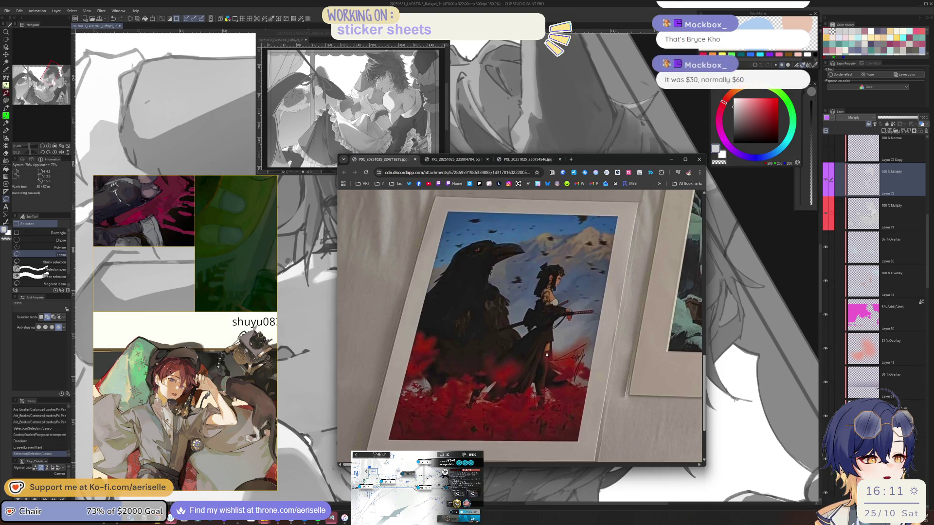
scroll(548, 358, "up", 1)
scroll(548, 359, "up", 1)
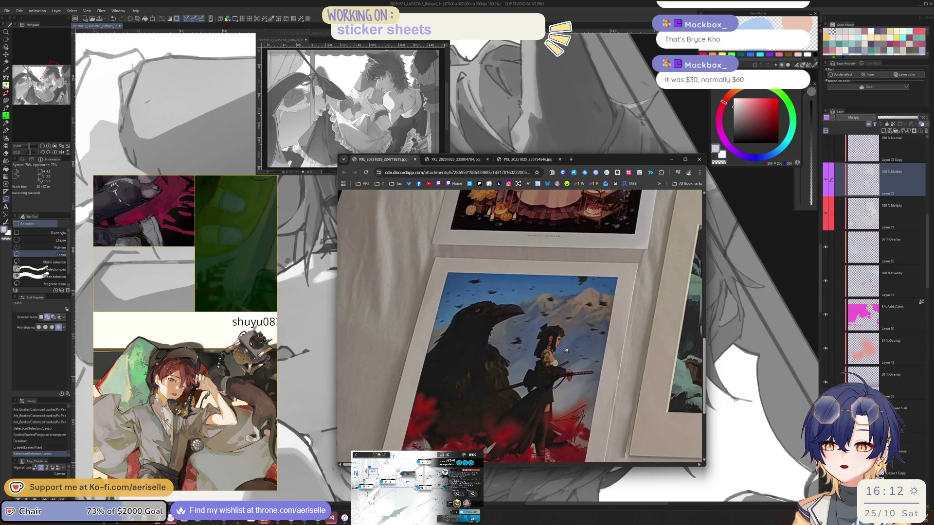
scroll(578, 346, "up", 3)
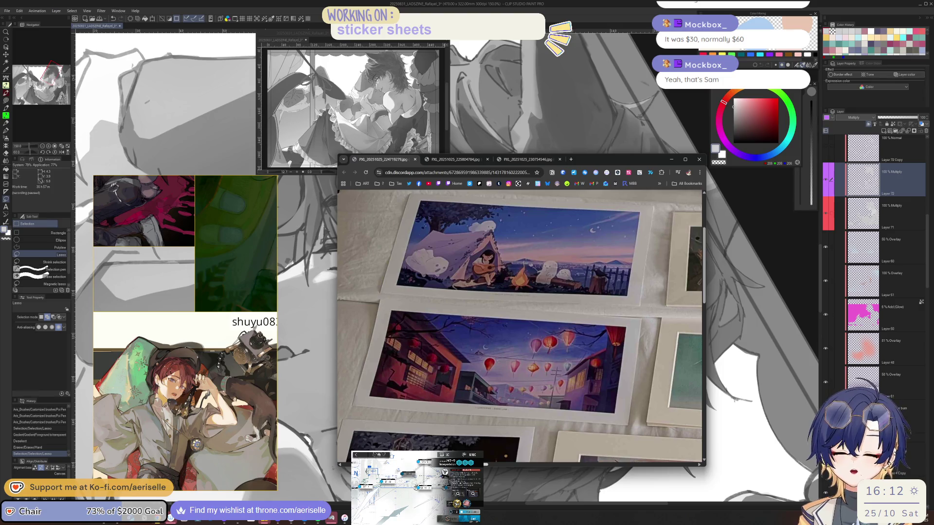
scroll(516, 320, "down", 5)
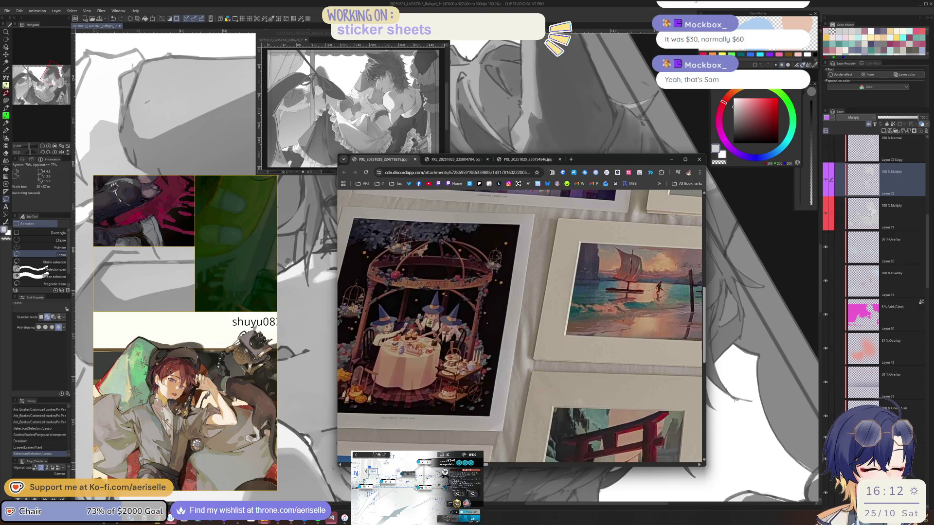
scroll(528, 448, "right", 4)
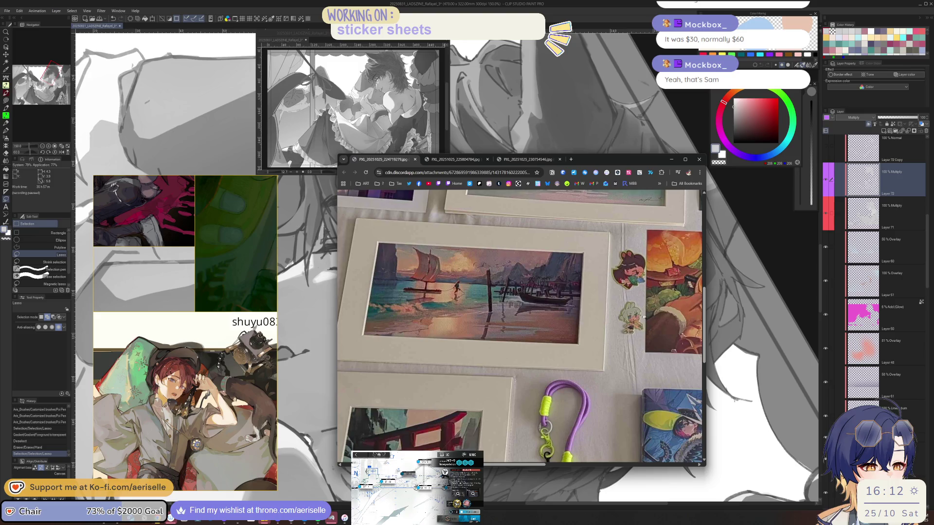
scroll(537, 465, "right", 2)
scroll(538, 465, "right", 3)
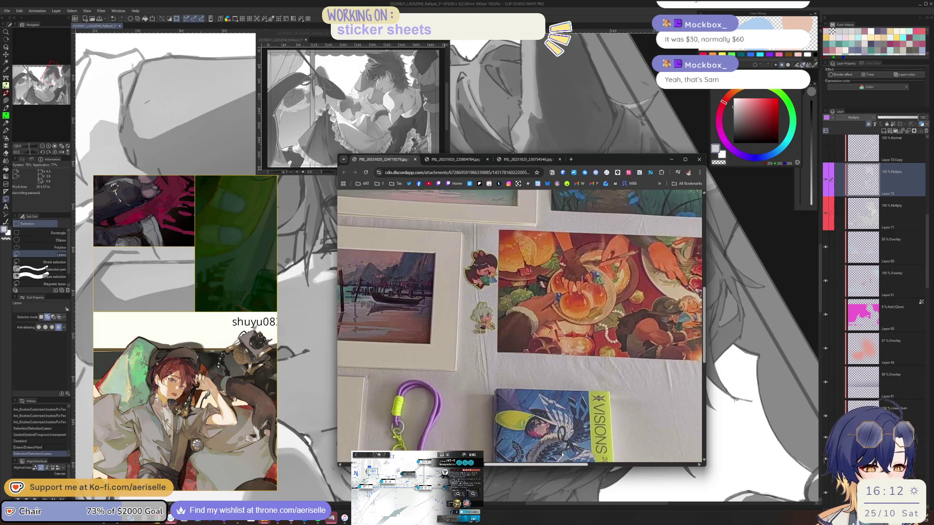
scroll(538, 465, "right", 2)
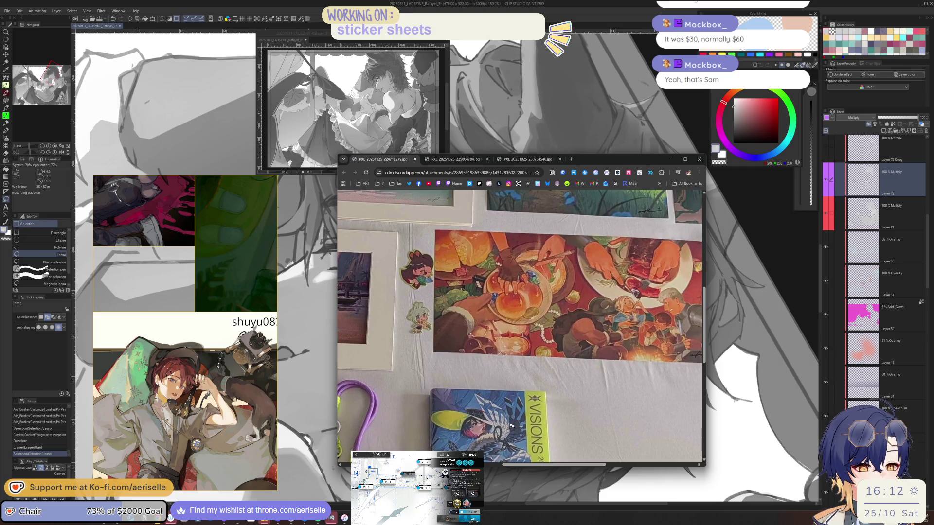
left_click_drag(539, 465, 639, 465)
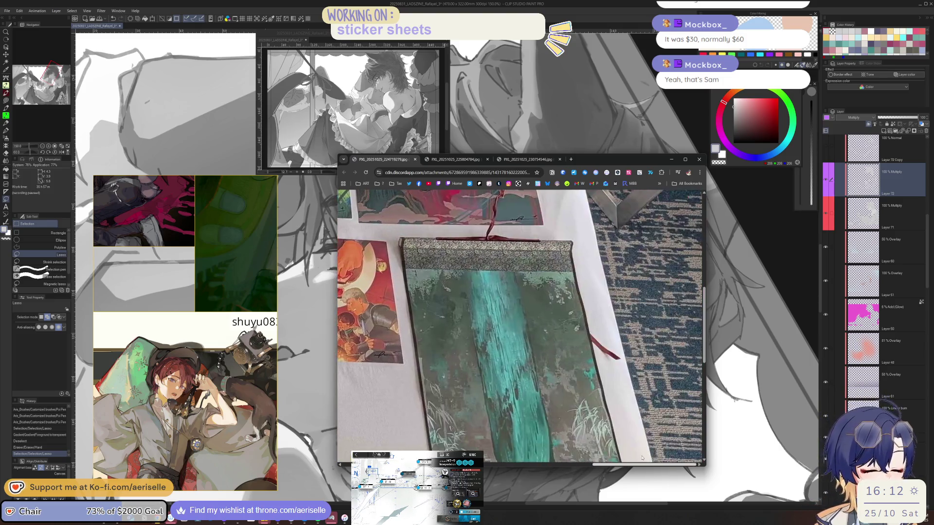
scroll(599, 430, "down", 5)
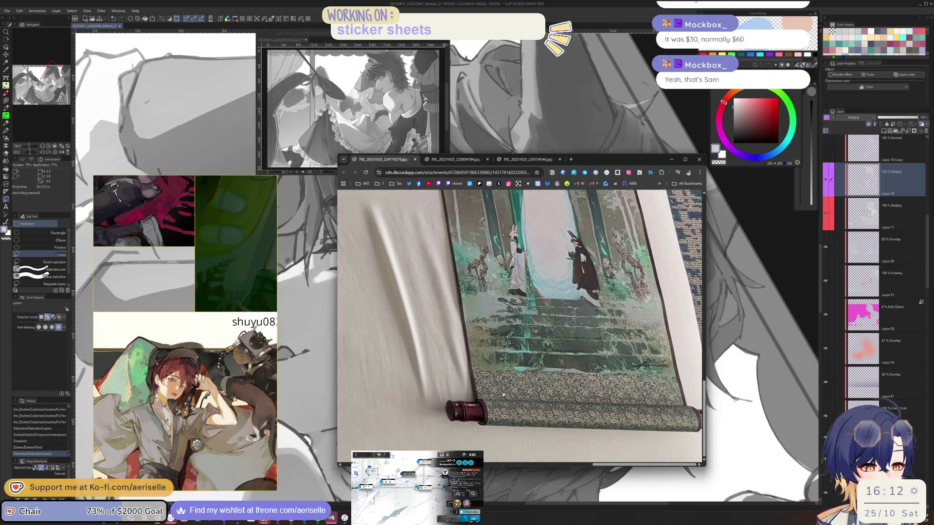
scroll(584, 389, "up", 10)
scroll(501, 370, "down", 9)
scroll(511, 404, "down", 2)
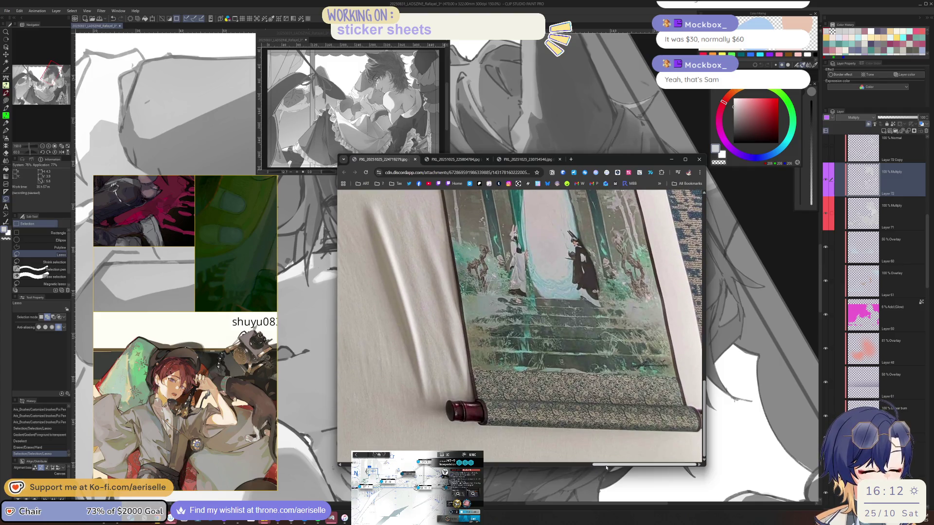
Pan to the left side of the prints photo, then refit it and view it at full size
left_click(532, 466)
scroll(506, 434, "up", 5)
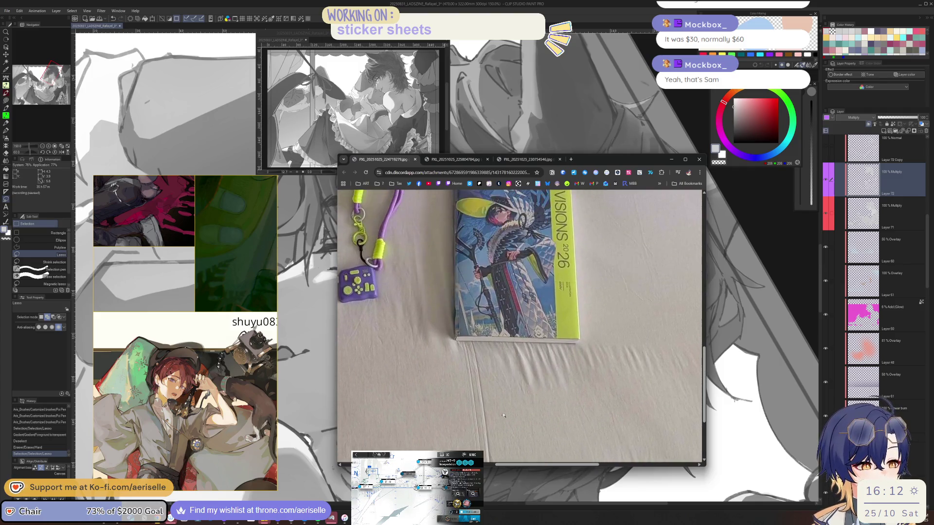
mouse_move(534, 465)
left_mouse_down()
mouse_move(499, 458)
mouse_move(599, 443)
left_mouse_up()
scroll(599, 443, "right", 2)
scroll(606, 445, "up", 10)
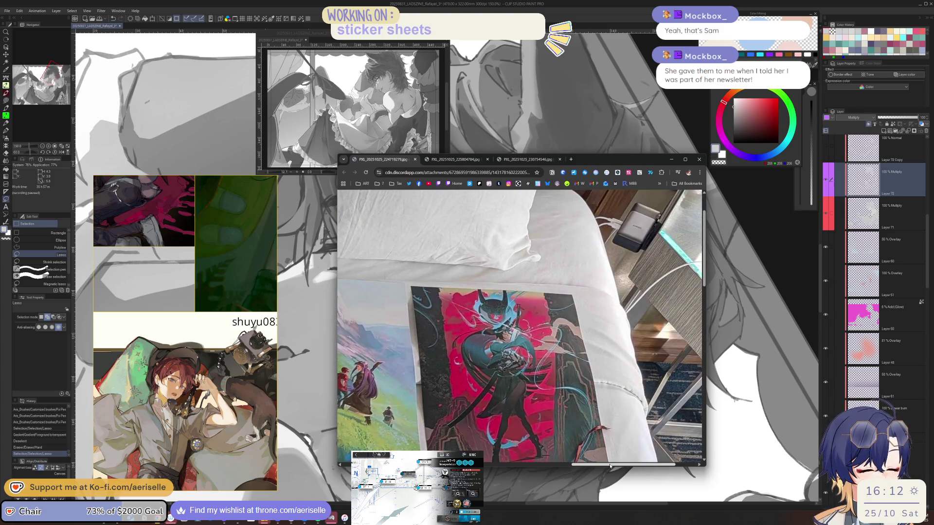
mouse_move(610, 466)
left_mouse_down()
mouse_move(574, 463)
mouse_move(592, 460)
left_mouse_up()
left_click(526, 400)
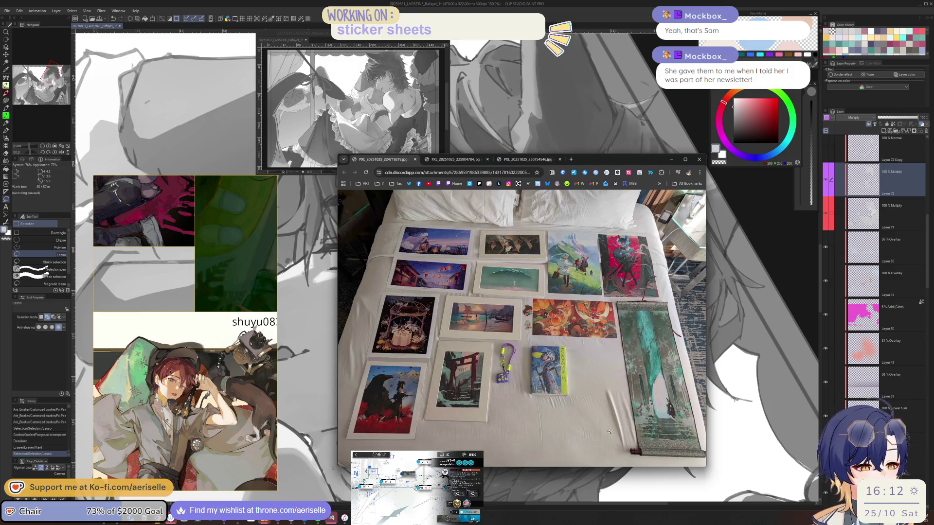
left_click(585, 342)
scroll(584, 342, "up", 3)
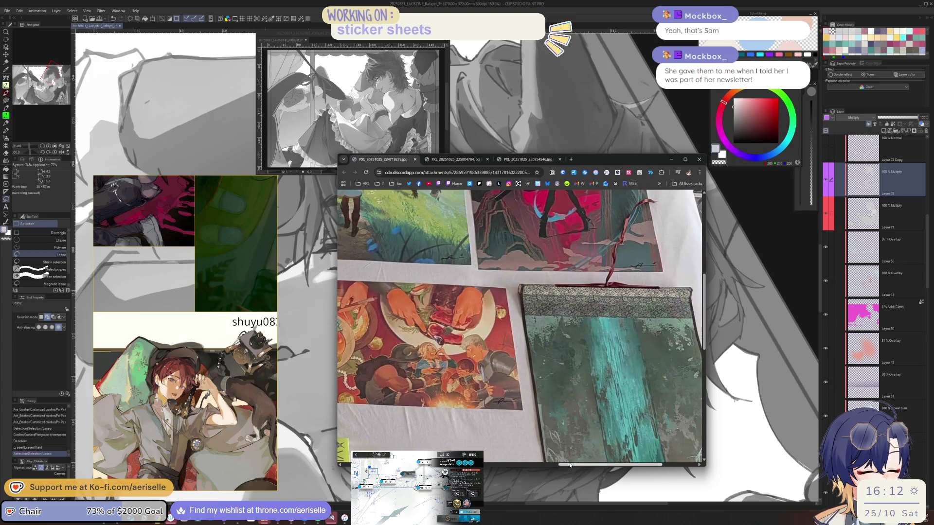
left_click_drag(568, 465, 532, 466)
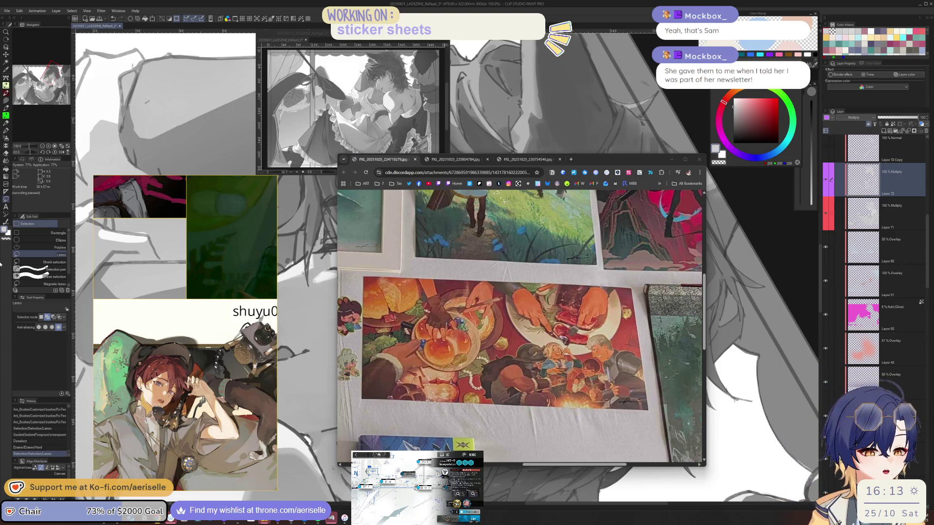
scroll(516, 414, "down", 3)
mouse_move(533, 463)
left_mouse_down()
mouse_move(503, 463)
mouse_move(536, 463)
left_mouse_up()
scroll(544, 437, "up", 3)
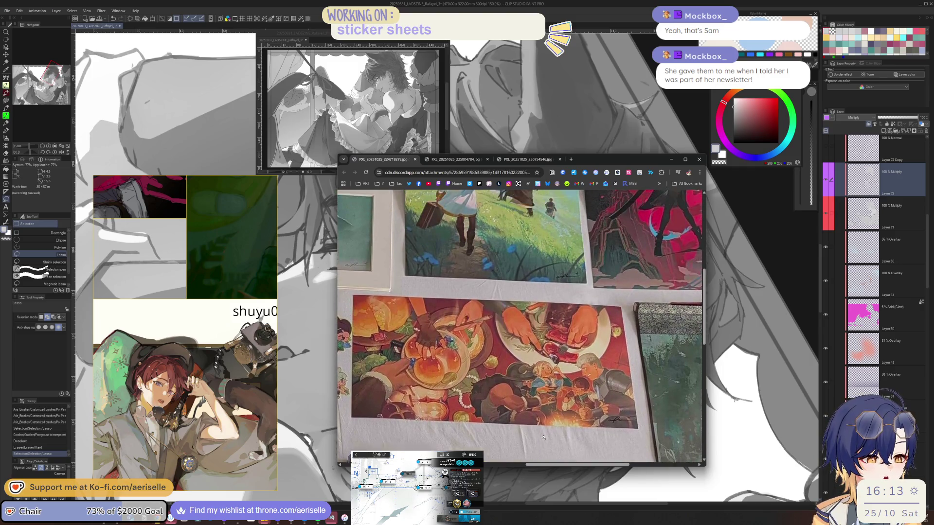
scroll(544, 437, "up", 2)
scroll(544, 437, "down", 7)
left_click_drag(558, 465, 627, 465)
scroll(613, 359, "up", 1)
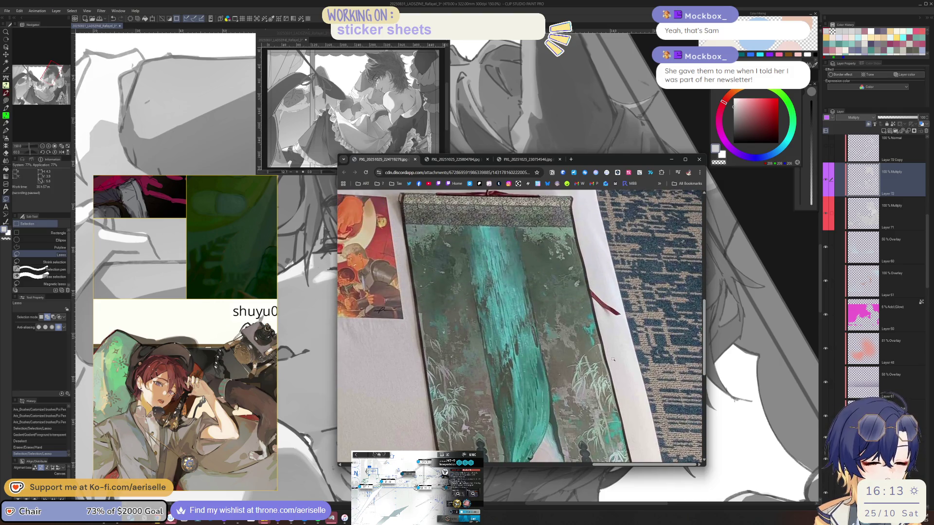
scroll(613, 359, "down", 2)
left_click_drag(576, 156, 576, 55)
scroll(559, 205, "up", 4)
scroll(558, 205, "down", 1)
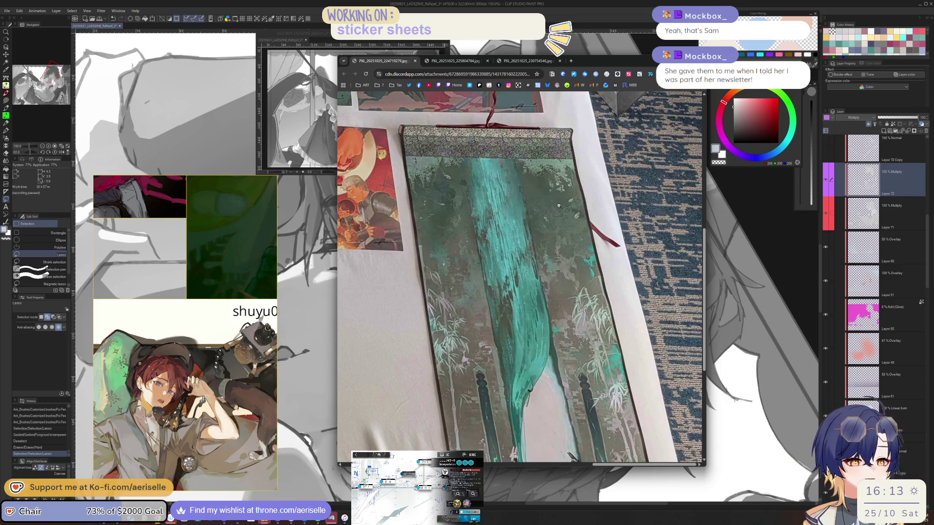
scroll(588, 234, "down", 6, "ctrl")
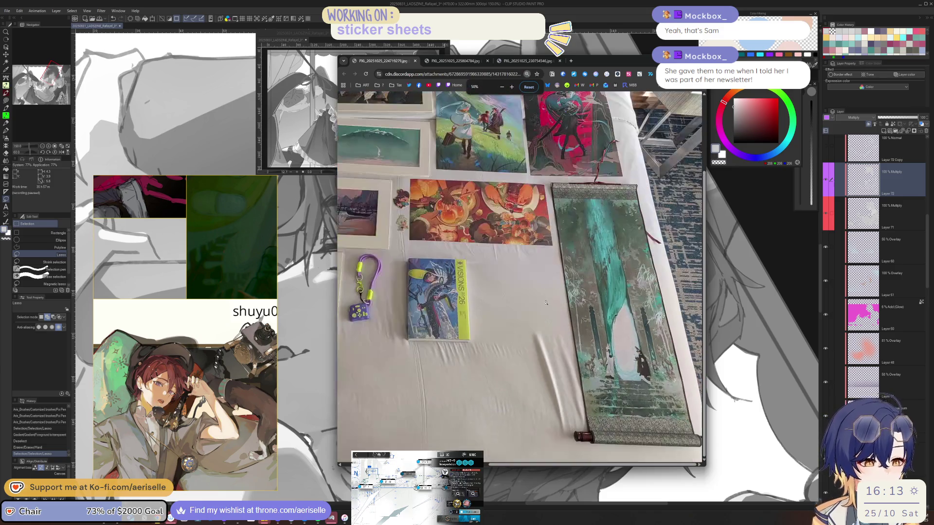
Look at the second prints photo and the T-shirts and merch photo, then hide Chrome
left_click(450, 62)
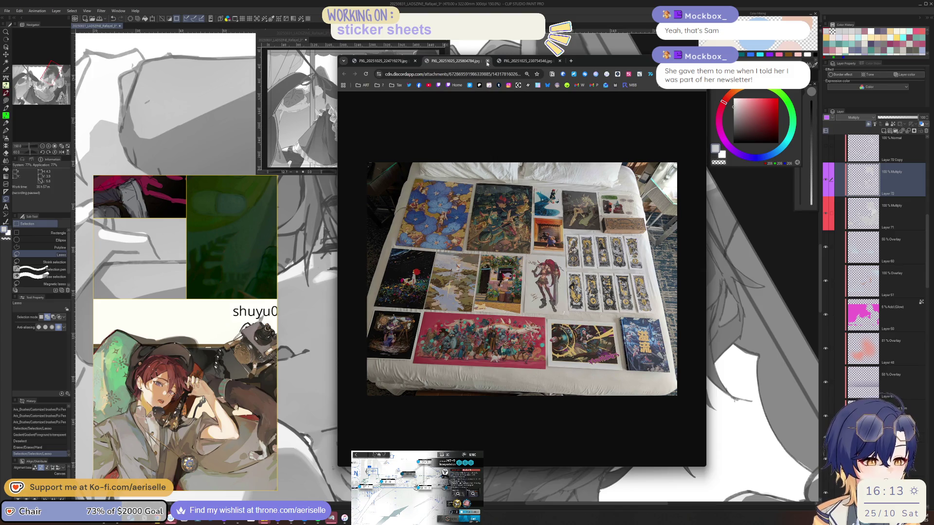
left_click(512, 62)
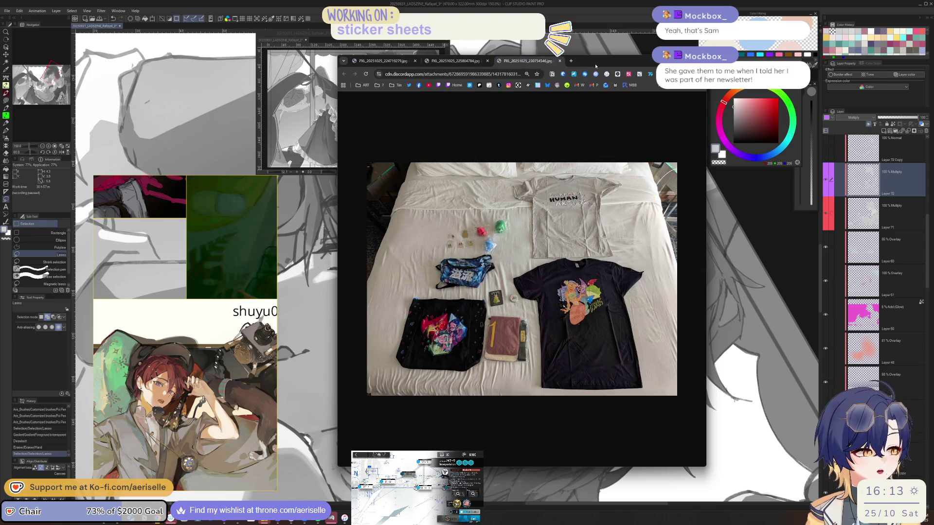
key("alt+Tab")
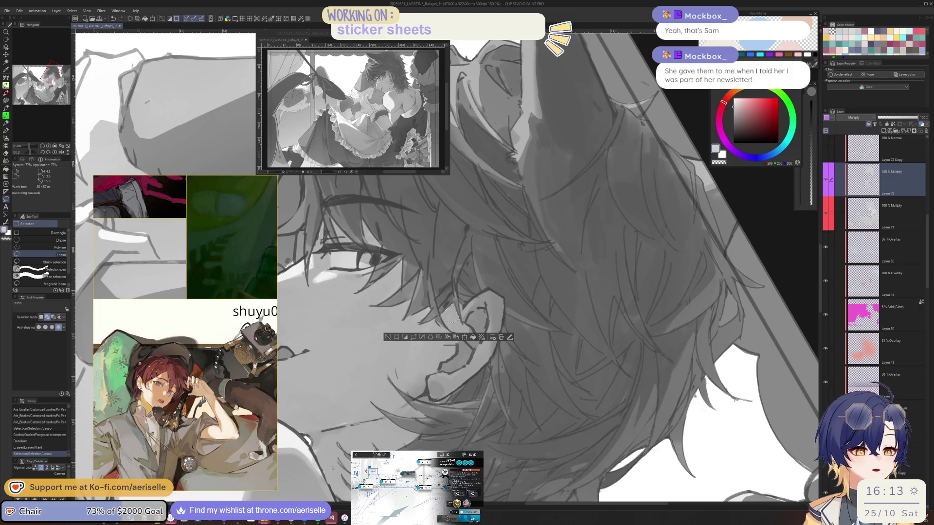
Reshape the shadow selection by the ear, fill it with a gradient, and deselect
scroll(465, 302, "up", 3)
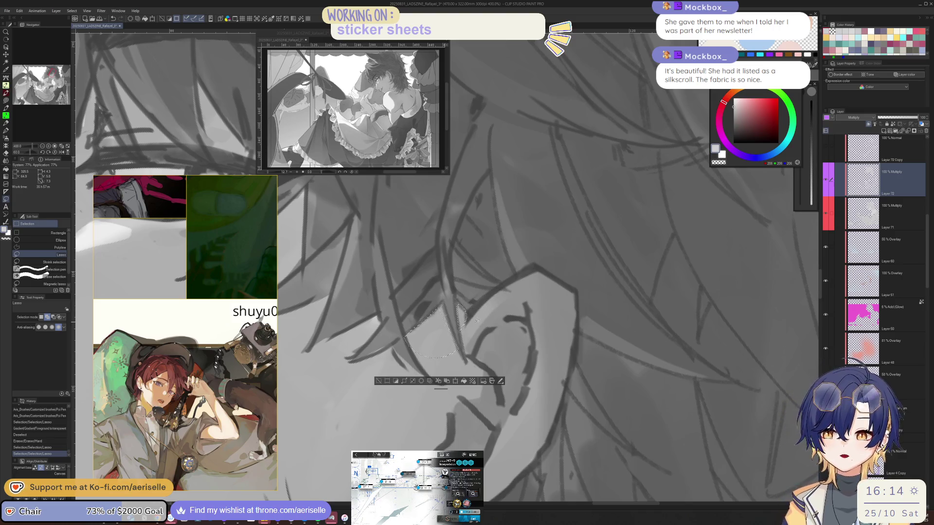
mouse_move(458, 342)
left_mouse_down()
mouse_move(444, 301)
mouse_move(451, 310)
mouse_move(438, 353)
left_mouse_up()
key("g")
key("ctrl+d")
Rotate the view 45 degrees and zoom on the lips, then try a gradient beside them and undo it
scroll(440, 331, "down", 5)
key("ctrl+at")
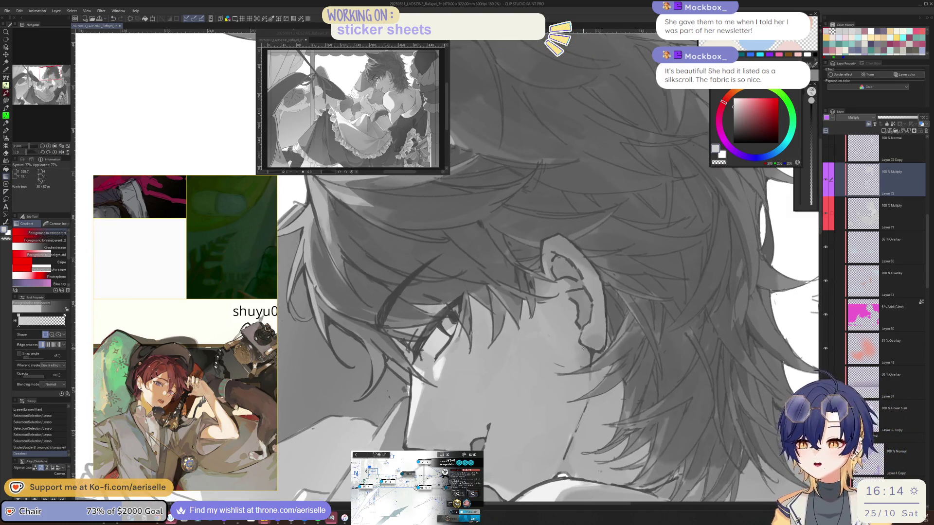
key("minus")
key("minus")
key("minus")
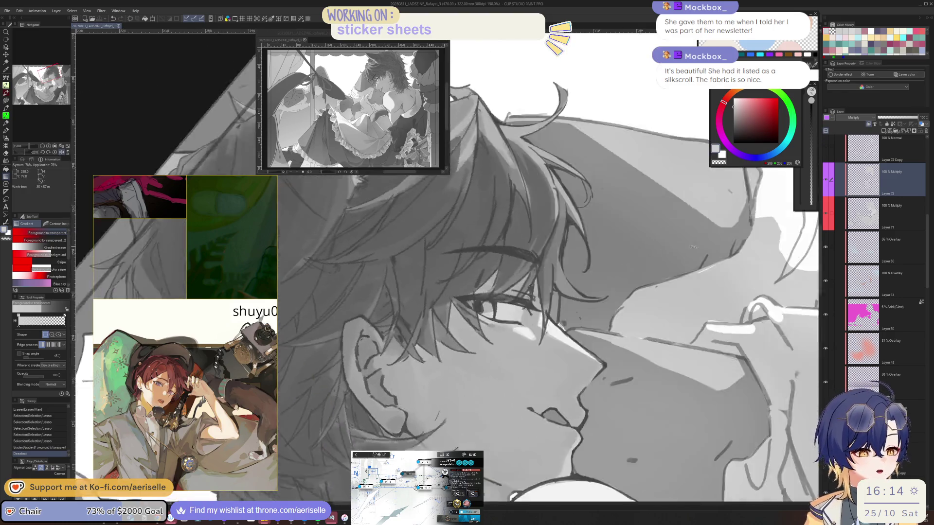
key("ctrl+plus")
key("ctrl+plus")
key("ctrl+plus")
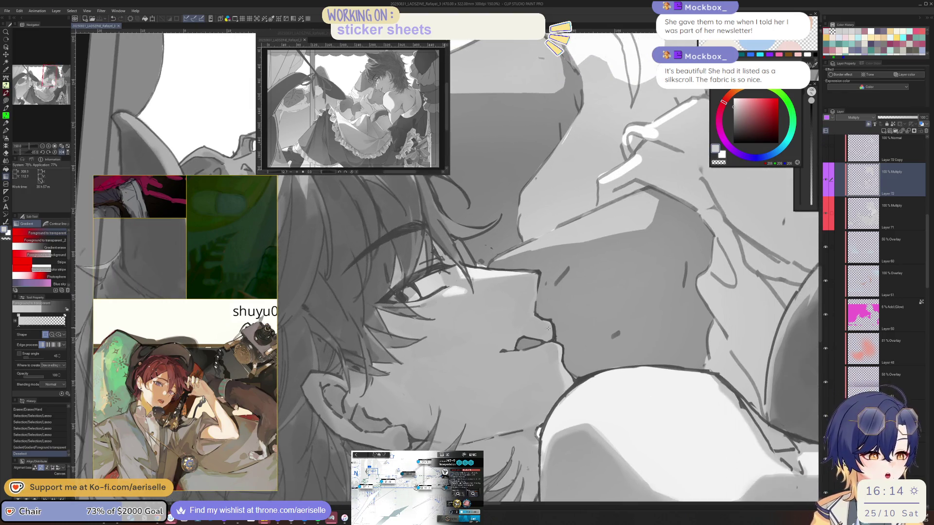
key("m")
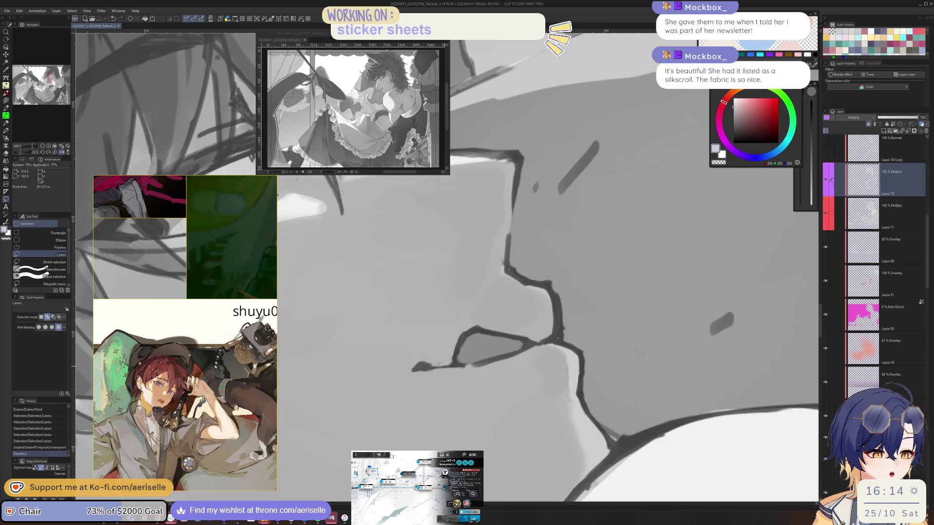
mouse_move(448, 312)
left_mouse_down()
mouse_move(528, 289)
mouse_move(555, 336)
mouse_move(501, 325)
left_mouse_up()
key("g")
key("ctrl+z")
key("ctrl+d")
Lasso the shadow along the jaw under the mouth and fill it with a gradient
scroll(447, 365, "down", 5)
scroll(447, 366, "up", 5)
key("l")
mouse_move(445, 361)
left_mouse_down()
mouse_move(430, 369)
mouse_move(428, 406)
mouse_move(443, 419)
mouse_move(431, 370)
left_mouse_up()
key("ctrl+z")
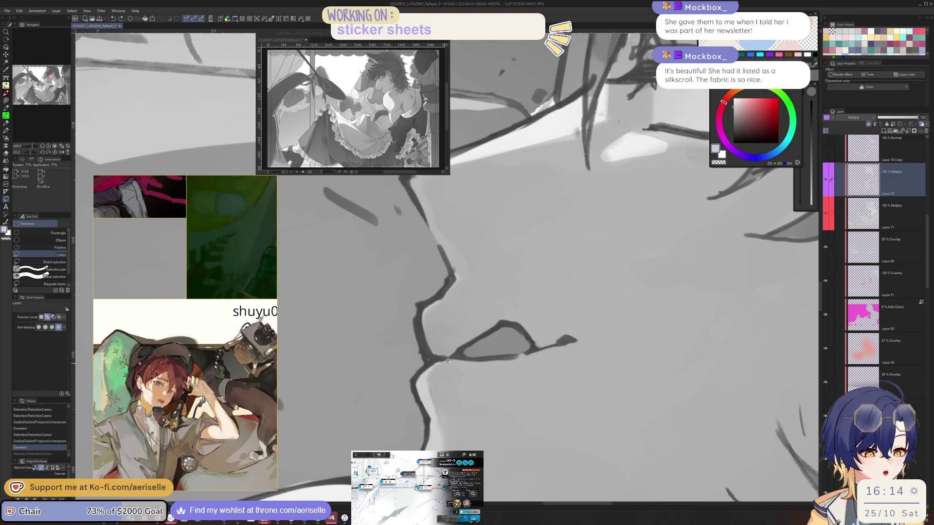
left_click_drag(442, 416, 560, 419)
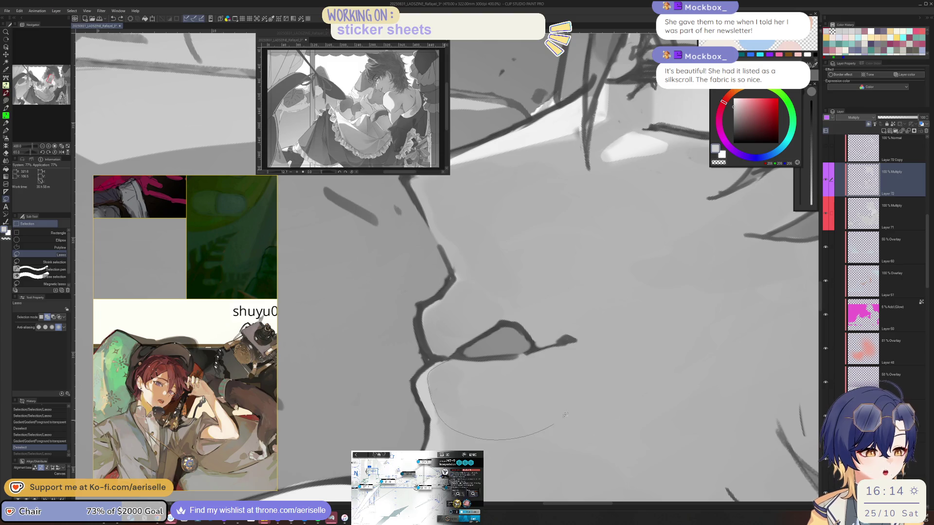
mouse_move(572, 344)
left_mouse_down()
mouse_move(429, 358)
mouse_move(430, 247)
left_mouse_up()
key("g")
left_click_drag(447, 281, 446, 281)
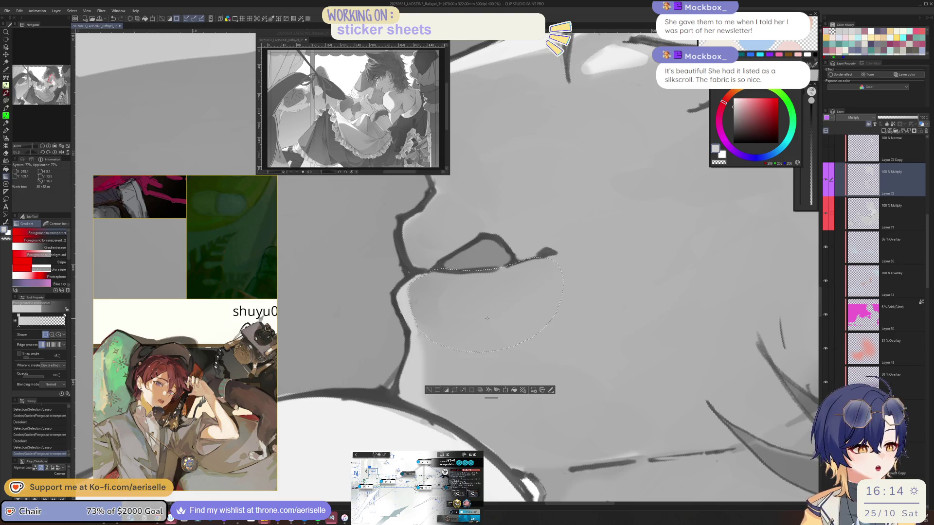
key("ctrl+d")
Rotate the canvas view to about -90 degrees
scroll(594, 299, "down", 4)
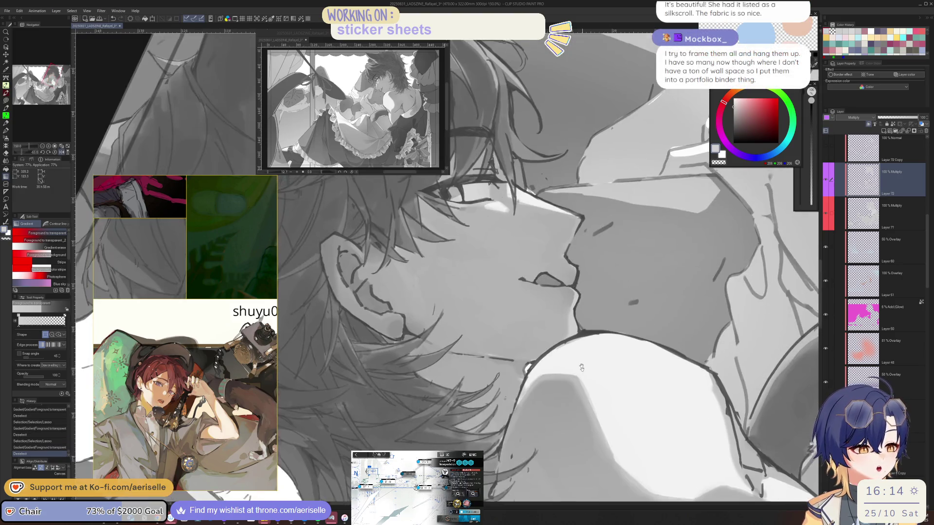
scroll(583, 301, "up", 2)
scroll(570, 304, "down", 1)
left_click_drag(570, 304, 554, 351)
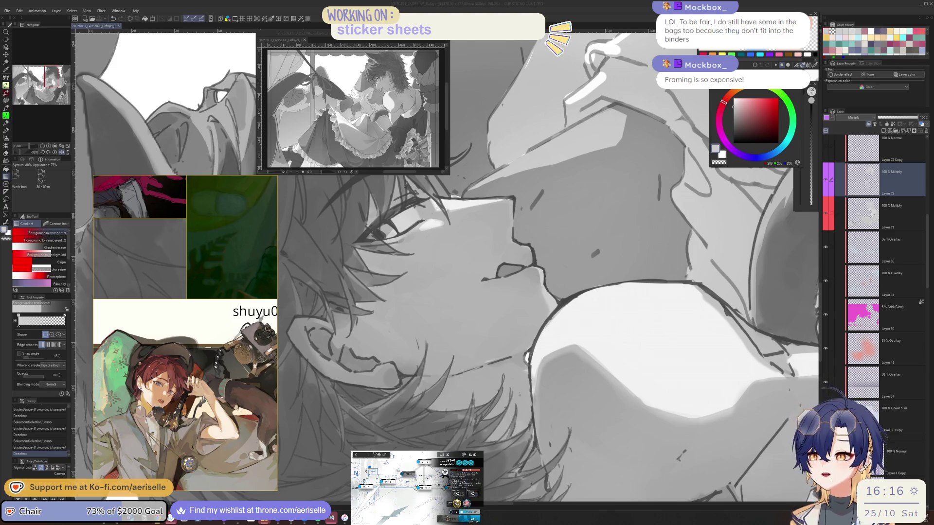
left_click_drag(3, 148, 464, 151)
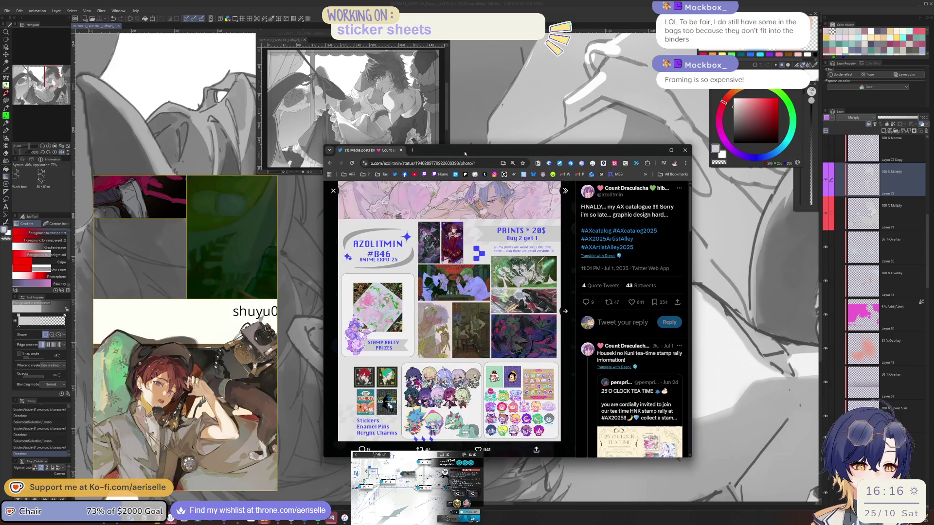
Open the Anime Expo '25 catalogue image in a new tab and view it at full size
right_click(506, 288)
left_click(533, 295)
key("ctrl+Tab")
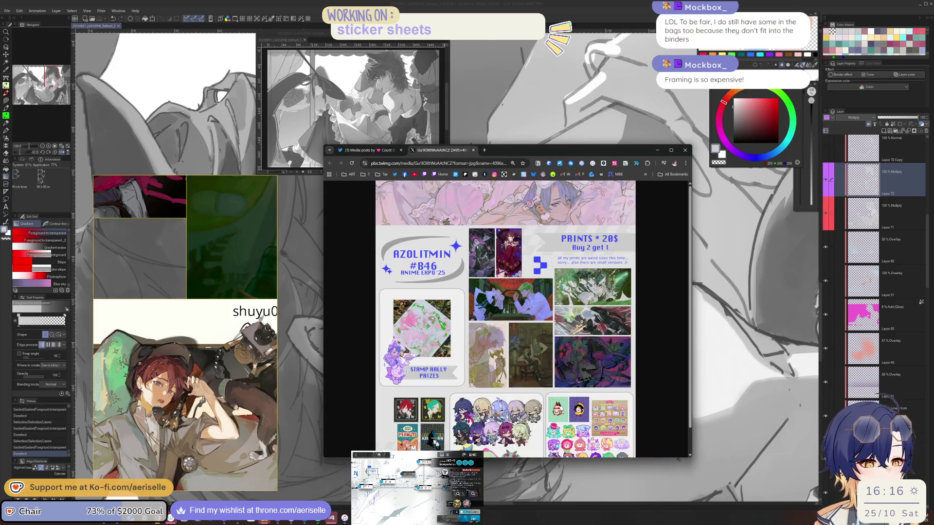
left_click(594, 299)
key("alt+Tab")
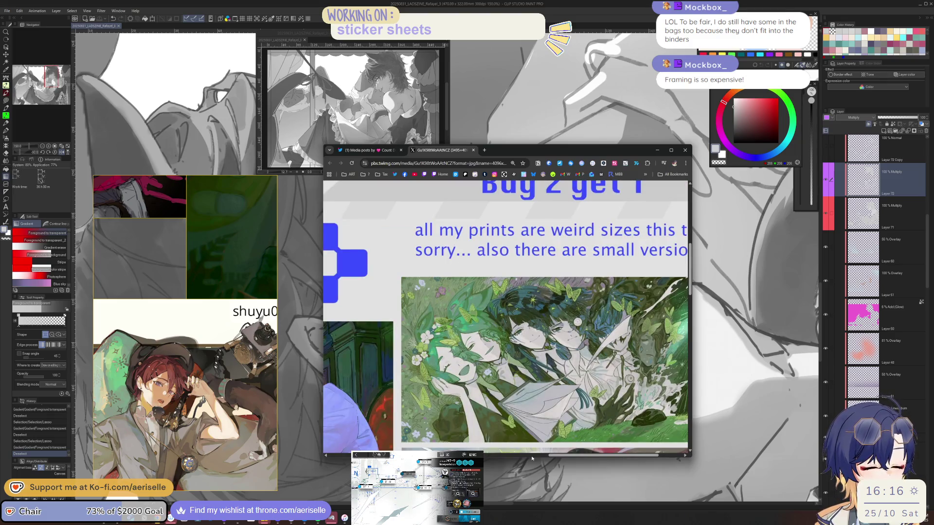
left_click_drag(555, 457, 574, 458)
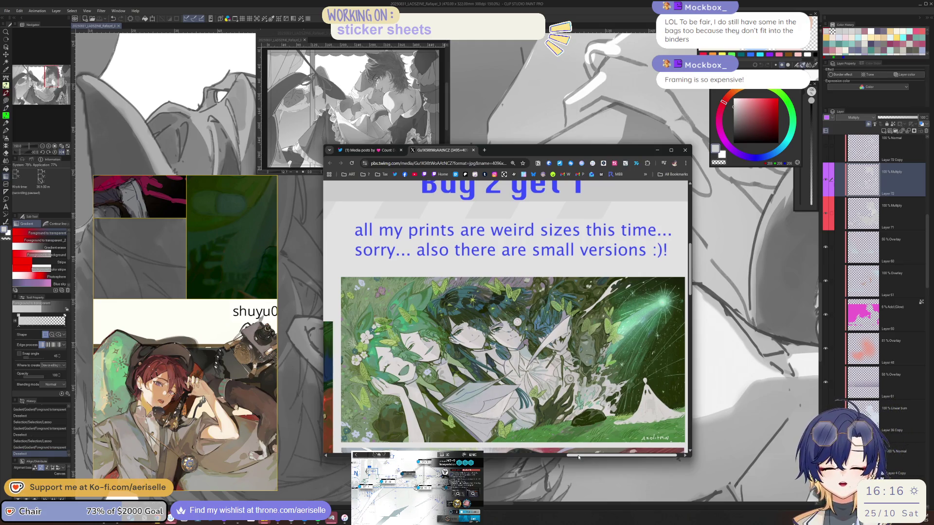
scroll(541, 349, "down", 5)
scroll(541, 348, "up", 2)
scroll(541, 348, "up", 1)
left_click_drag(593, 456, 591, 457)
Return to the artist's media page and open the pink illustration enlarged
key("ctrl+Page_Up")
scroll(562, 336, "down", 10)
scroll(562, 336, "down", 10)
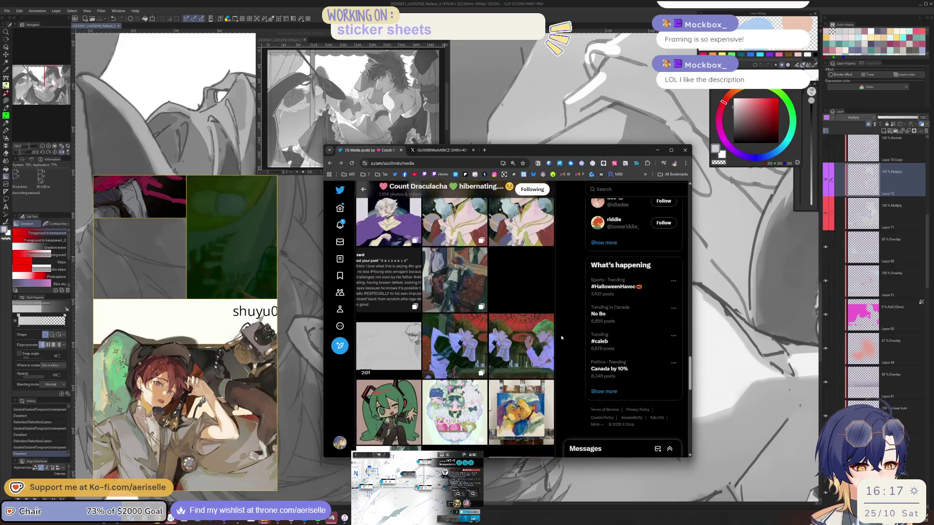
scroll(561, 337, "down", 4)
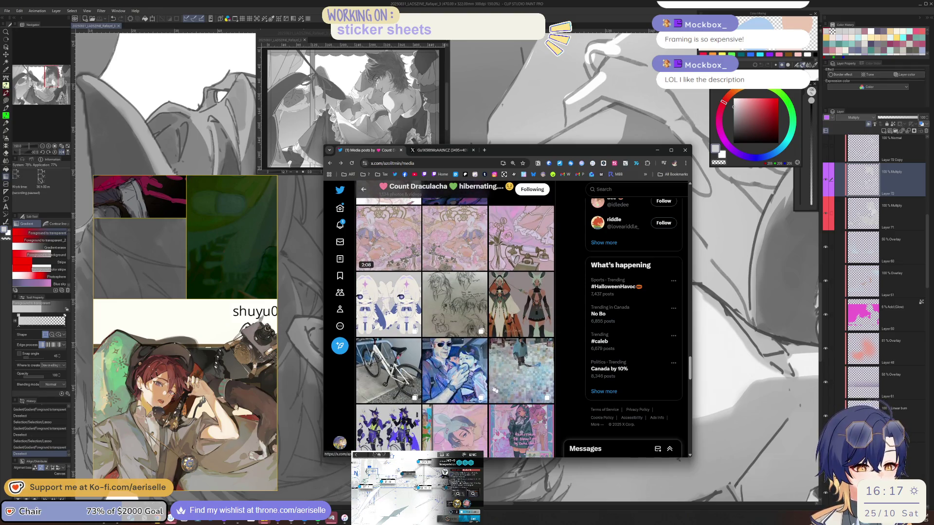
scroll(463, 335, "down", 2)
scroll(463, 336, "up", 3)
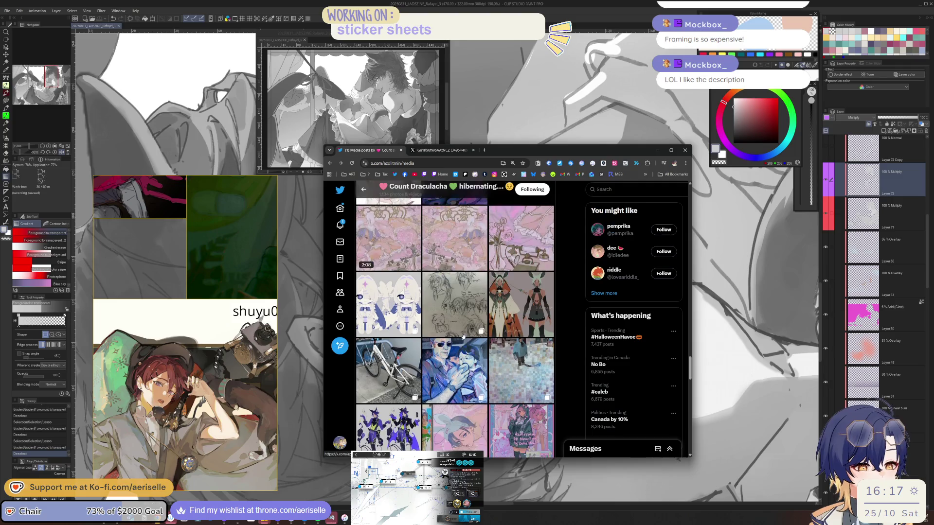
left_click(453, 309)
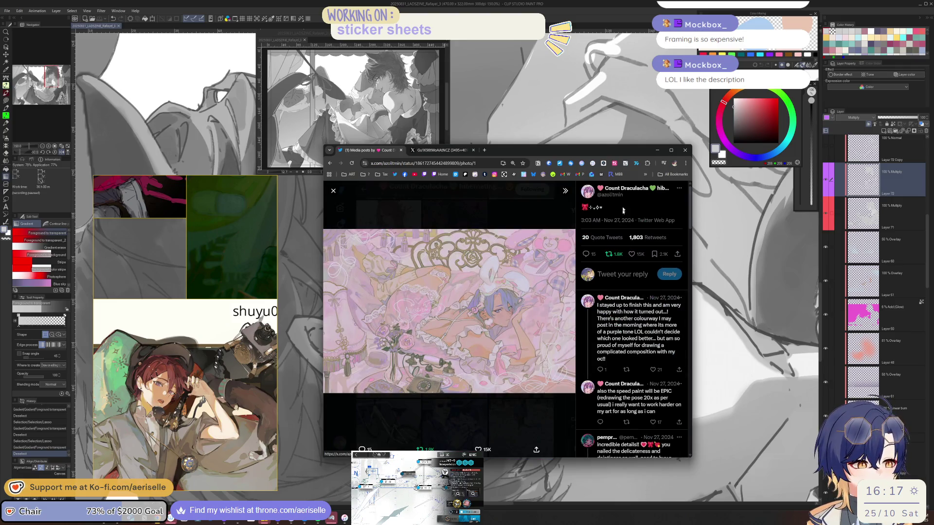
Open the pink illustration full size in a new tab, glance at the booth menu, and close the lightbox
right_click(521, 283)
left_click(531, 292)
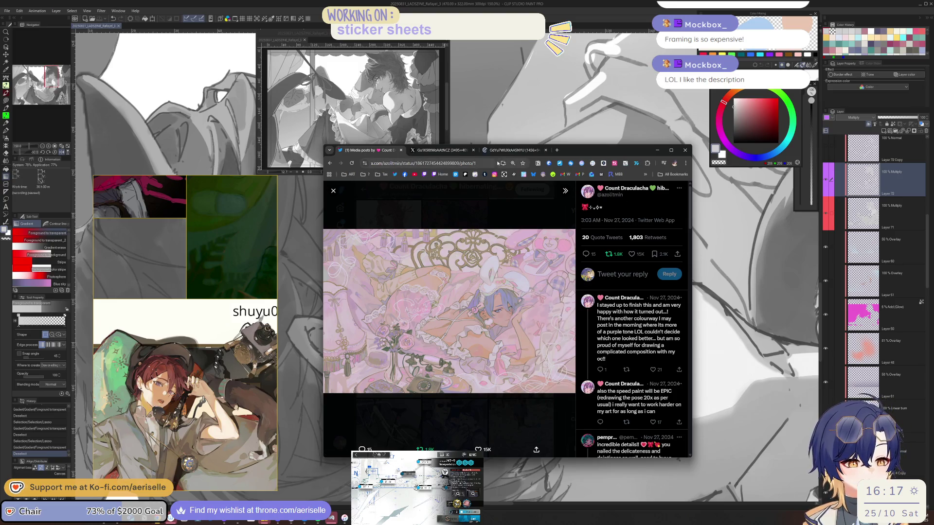
left_click(511, 150)
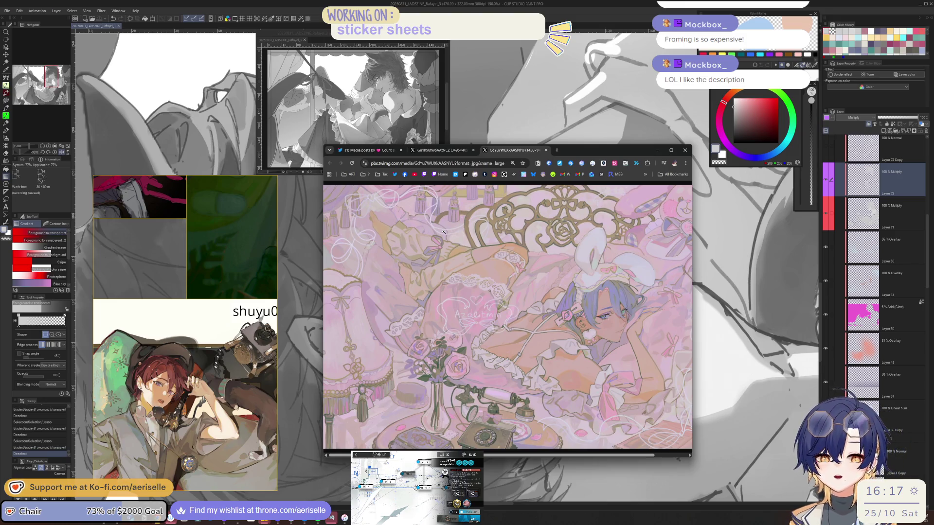
left_click(415, 151)
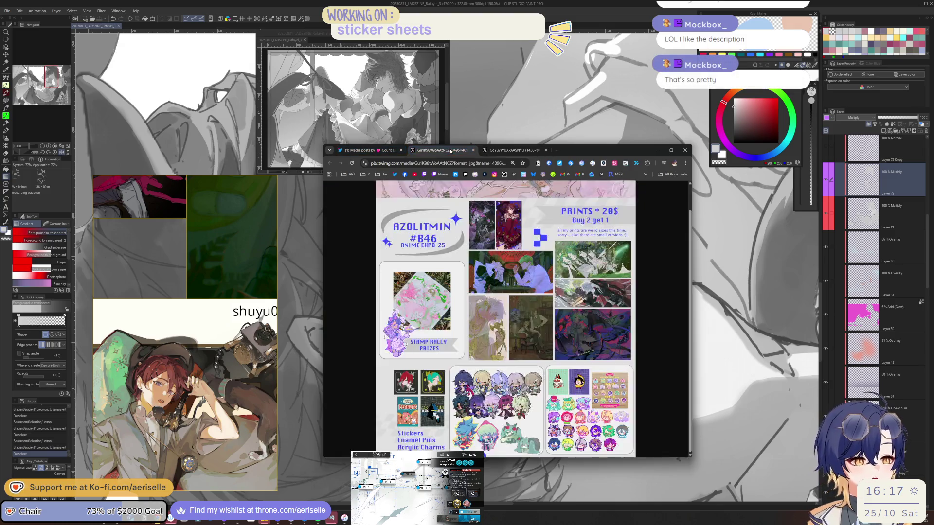
left_click(374, 150)
left_click(515, 214)
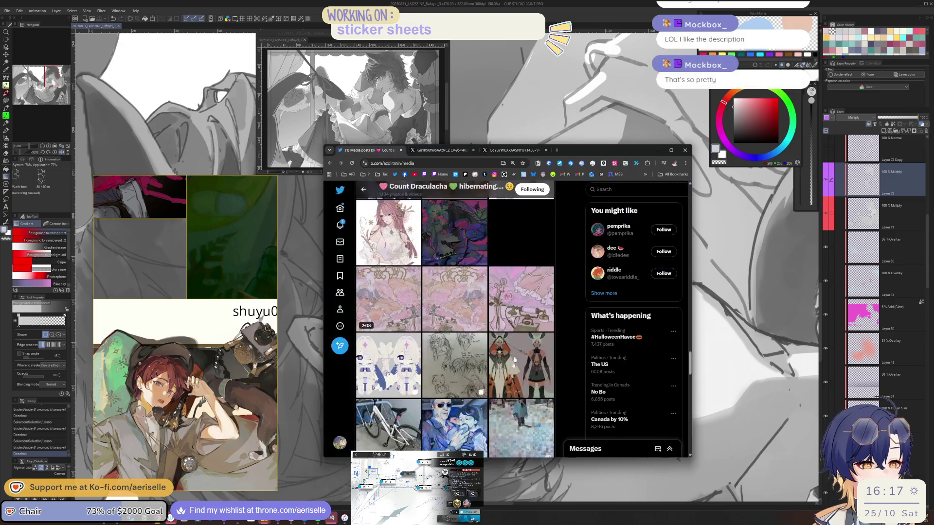
Follow the store link in the profile bio to the artist's online shop
scroll(506, 340, "down", 10)
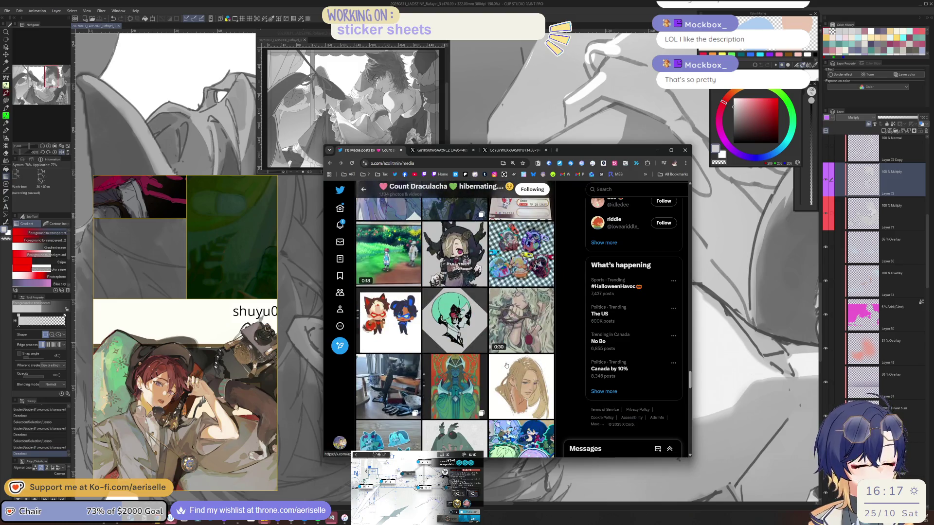
scroll(506, 365, "up", 10)
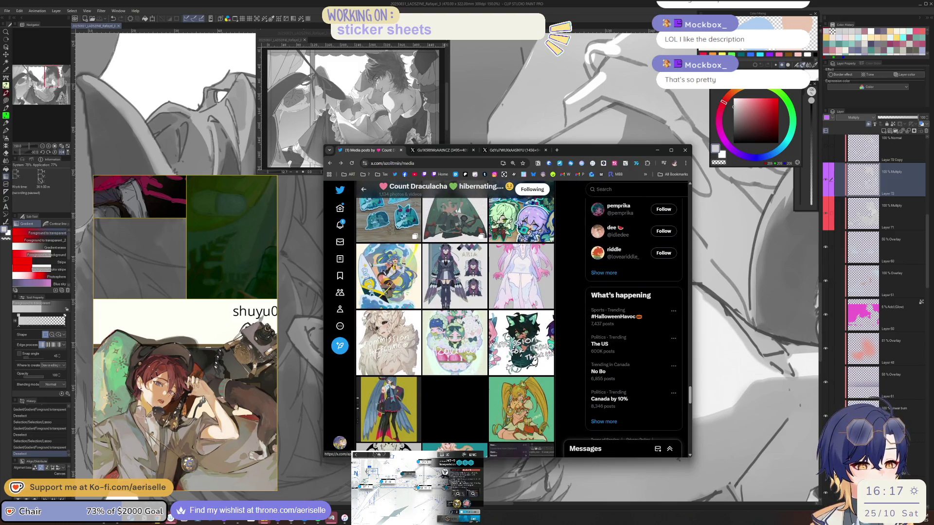
scroll(508, 367, "up", 10)
scroll(509, 366, "up", 15)
scroll(510, 365, "up", 15)
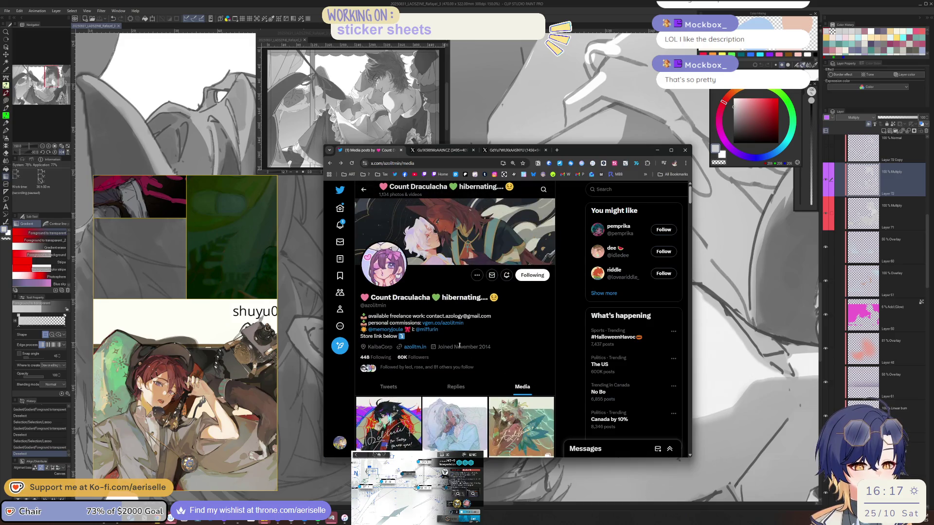
left_click(421, 347)
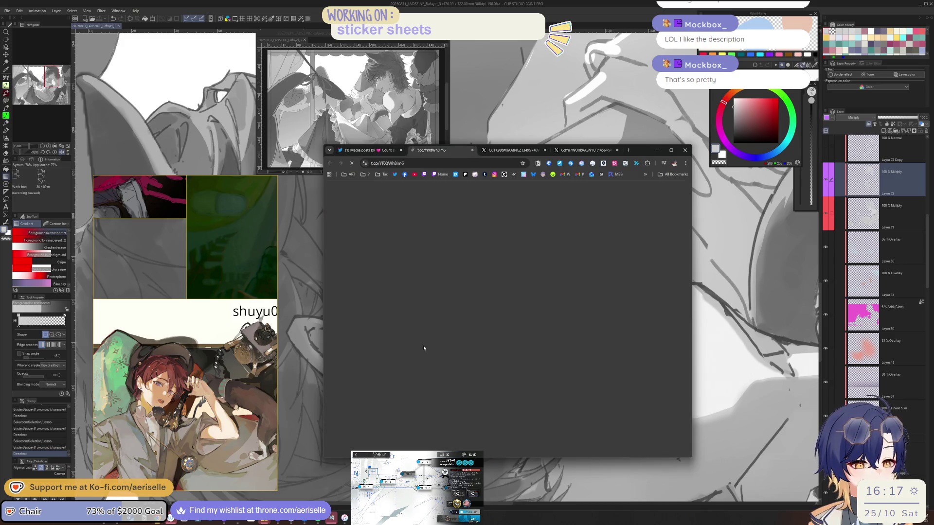
scroll(496, 323, "down", 8)
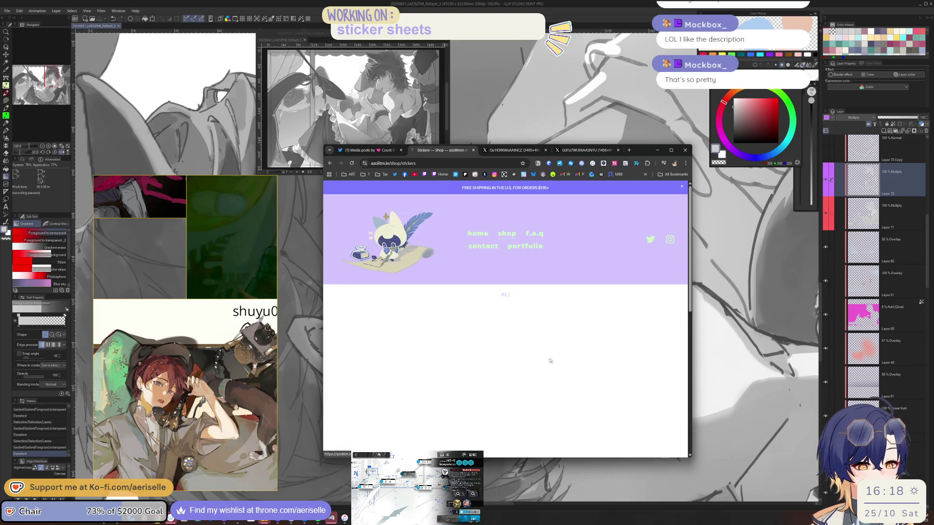
Check the Holographic Stickers variants and confirm they are all sold out
scroll(553, 361, "down", 8)
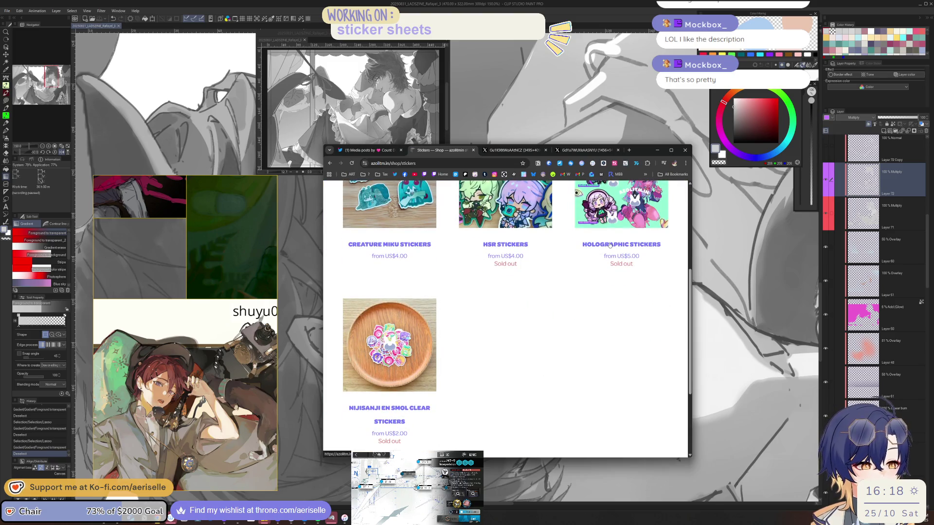
left_click(592, 257)
scroll(436, 370, "down", 1)
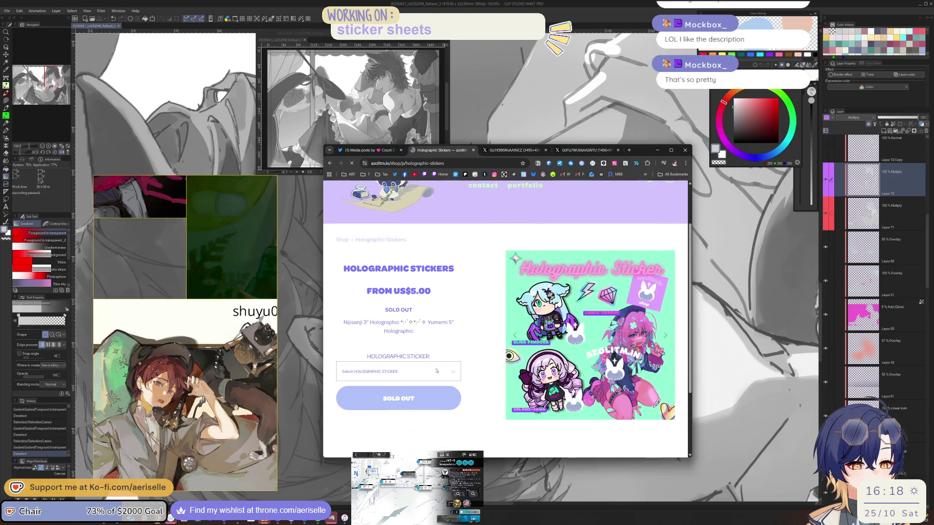
left_click(434, 370)
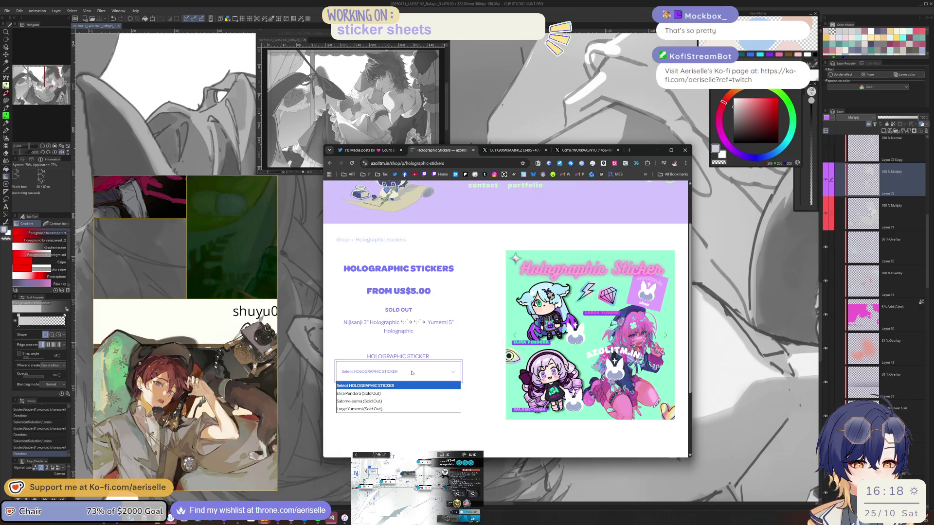
scroll(379, 399, "down", 1)
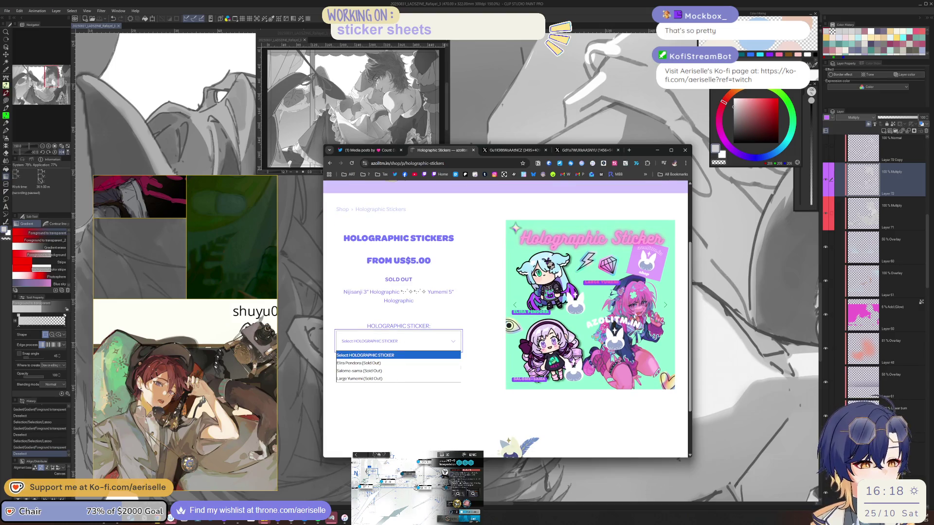
scroll(390, 399, "down", 2)
scroll(389, 399, "up", 2)
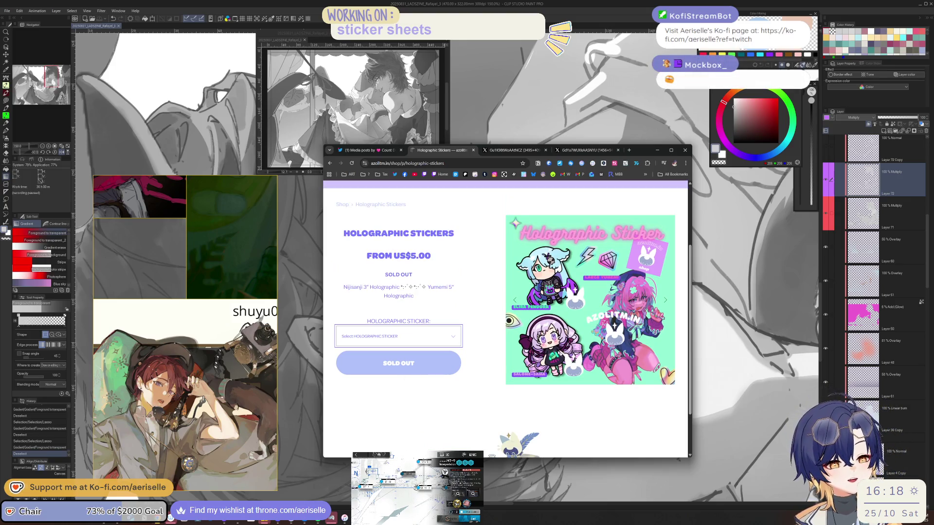
Go back to the stickers listing, then close the shop tab
key("alt+Left")
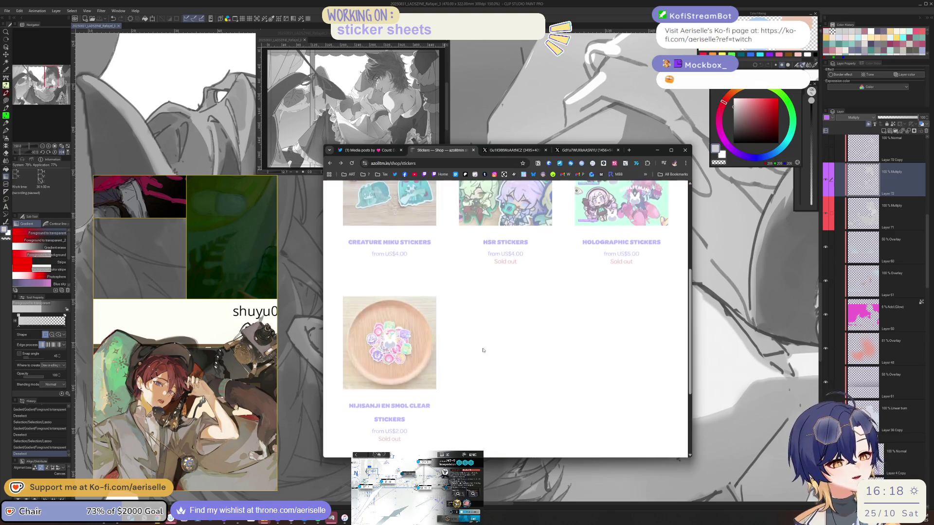
scroll(496, 354, "down", 3)
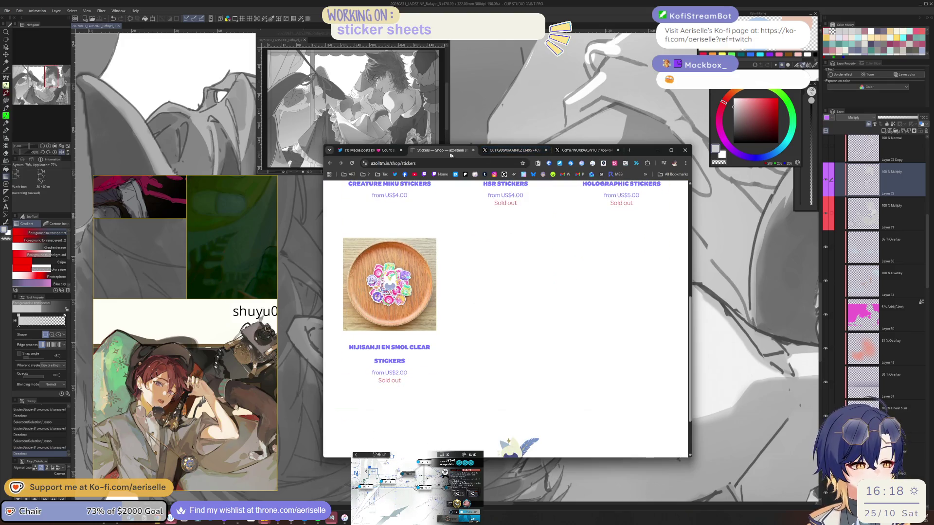
left_click(472, 151)
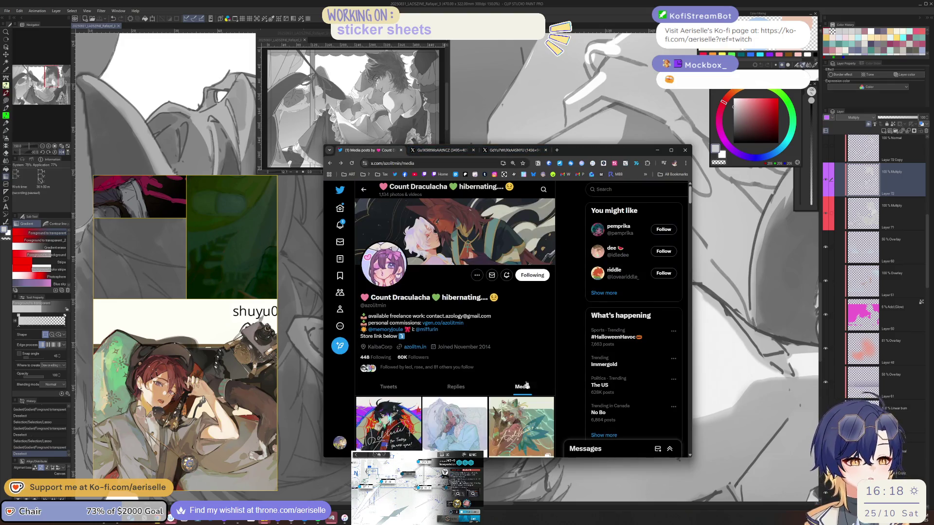
Open and close the first media image, then open the dark pink-haired girl illustration
scroll(403, 254, "down", 4)
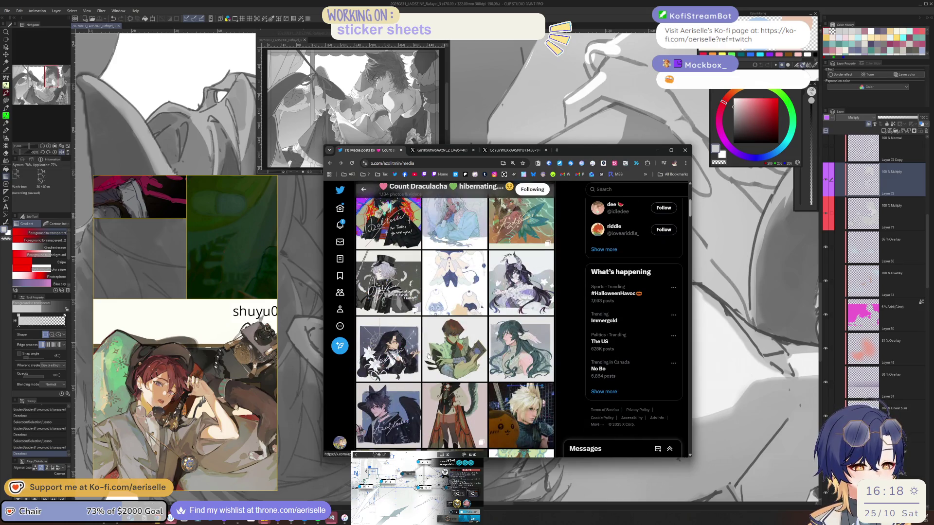
left_click(403, 253)
left_click(551, 418)
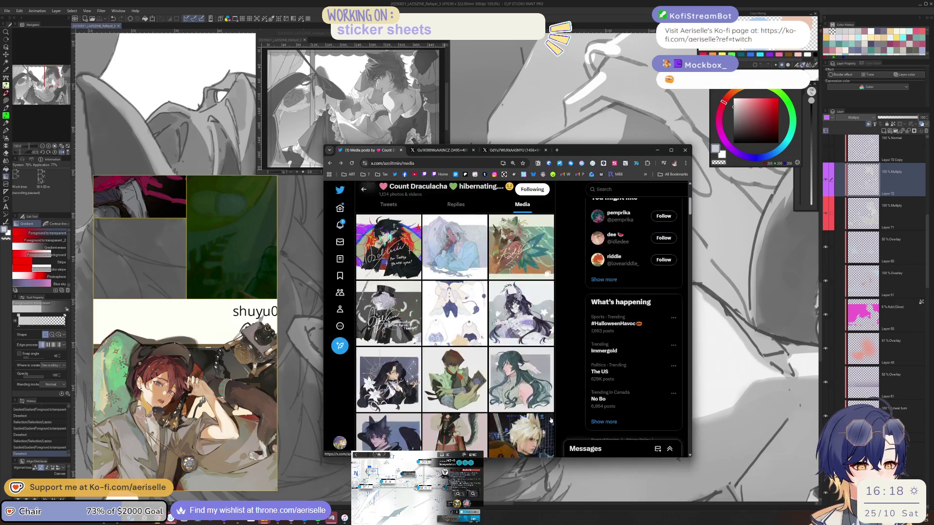
scroll(550, 417, "down", 4)
scroll(405, 341, "down", 10)
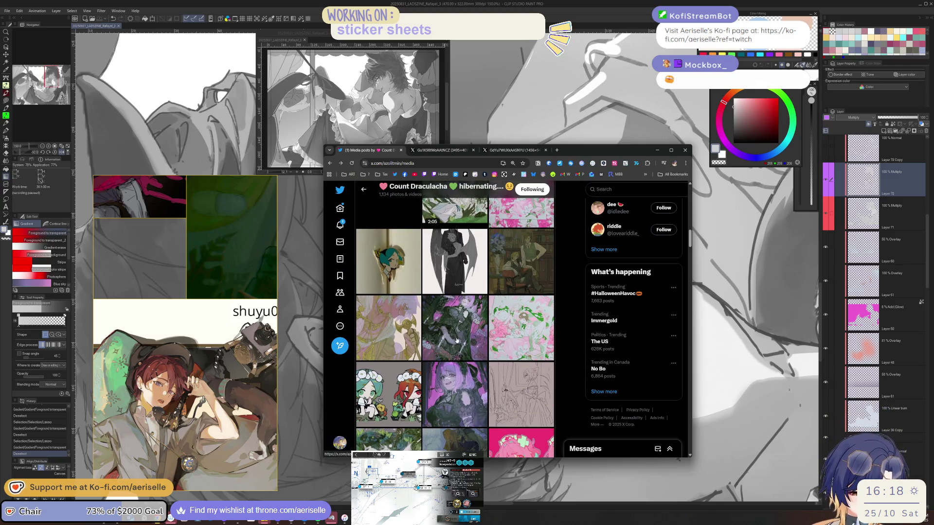
left_click(457, 340)
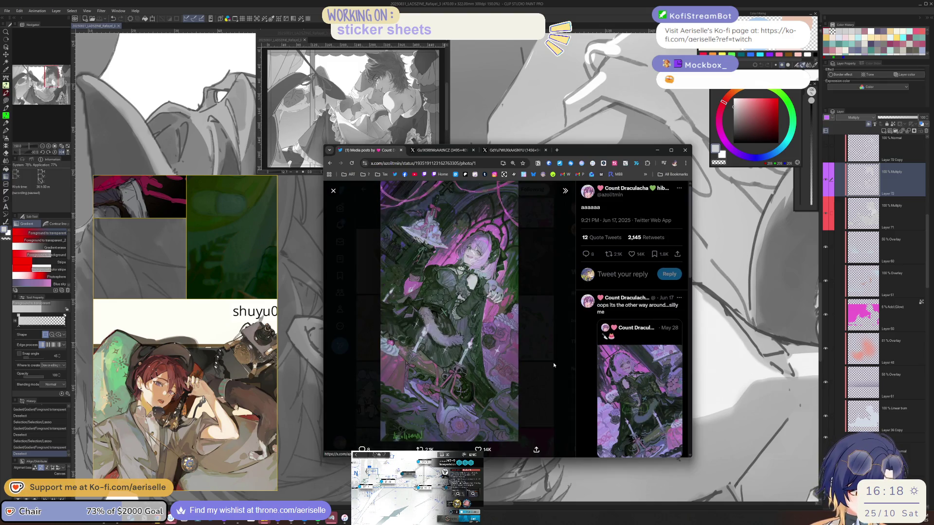
View the quoted post, then return and enlarge the quoting post's illustration
scroll(625, 348, "down", 2)
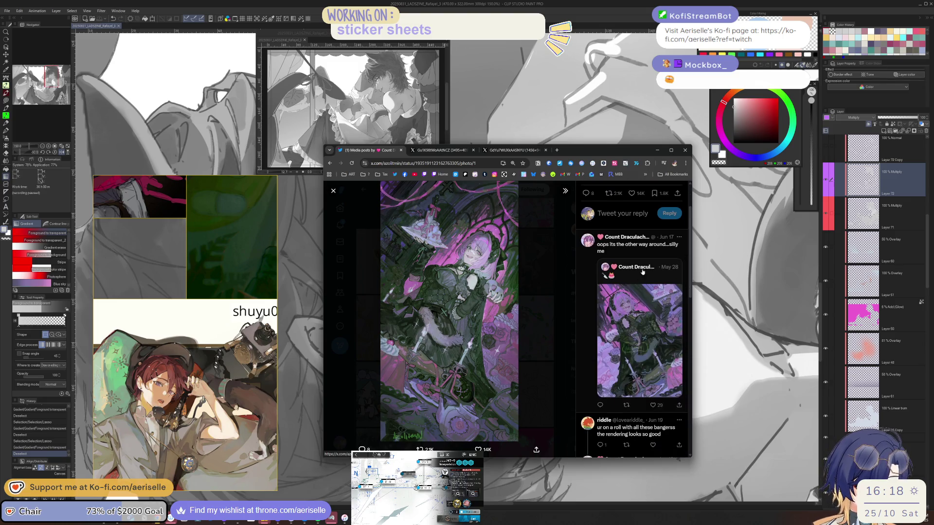
left_click(644, 281)
scroll(520, 311, "down", 2)
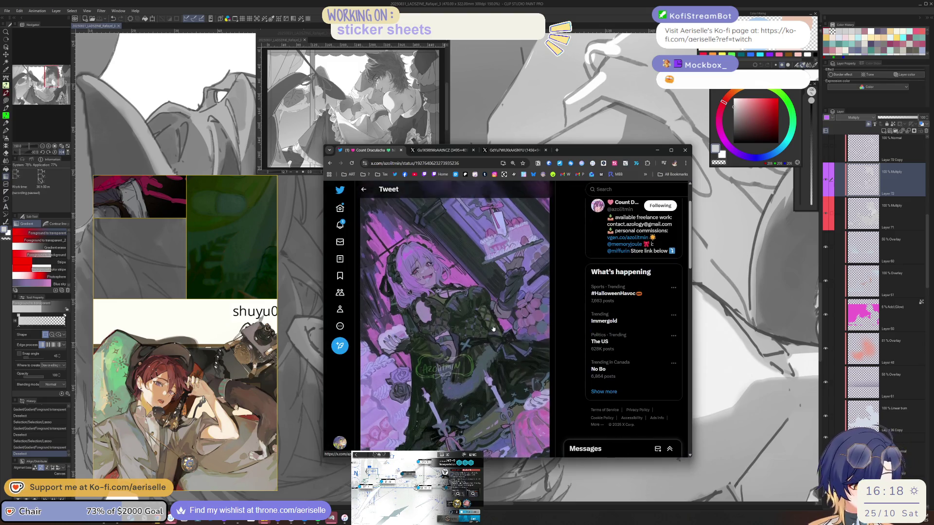
scroll(497, 328, "down", 3)
key("alt+Left")
left_click(524, 325)
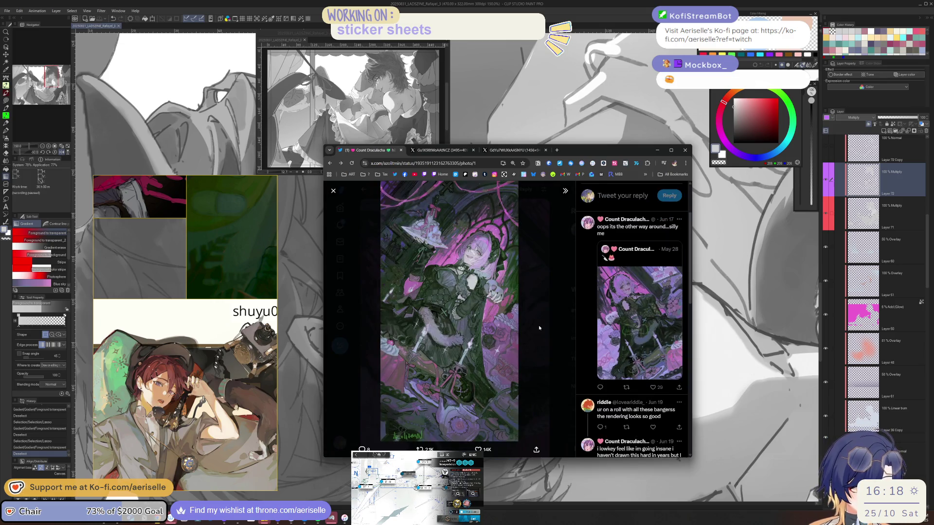
left_click(538, 327)
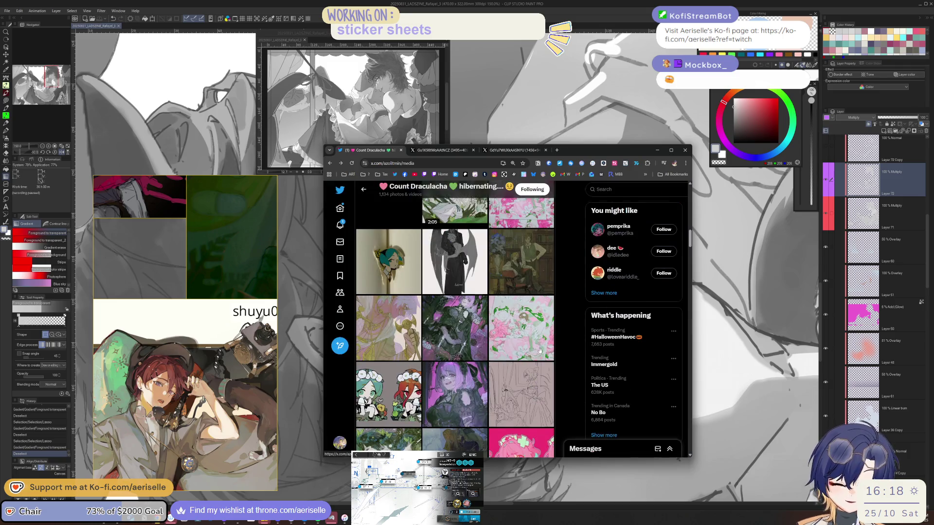
Open the bunny-girls illustration, then close Chrome to return to Clip Studio
scroll(538, 331, "down", 5)
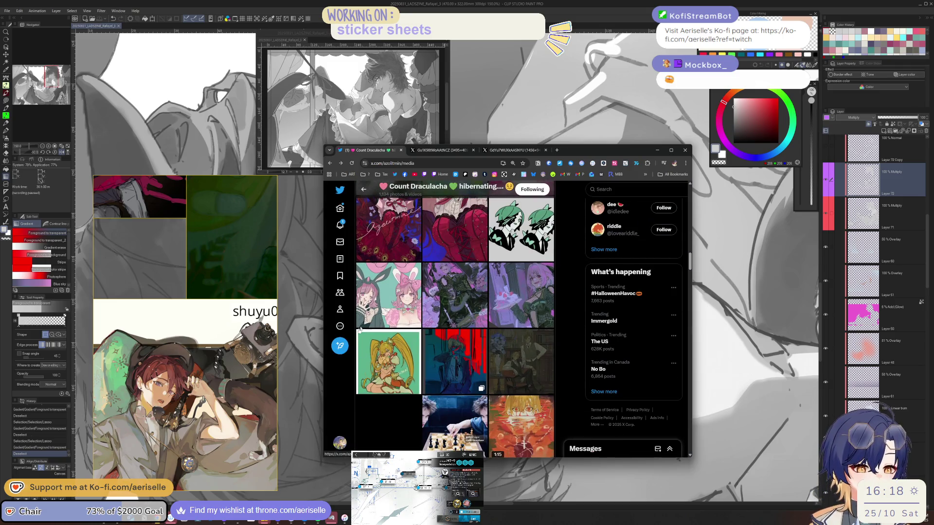
left_click(387, 301)
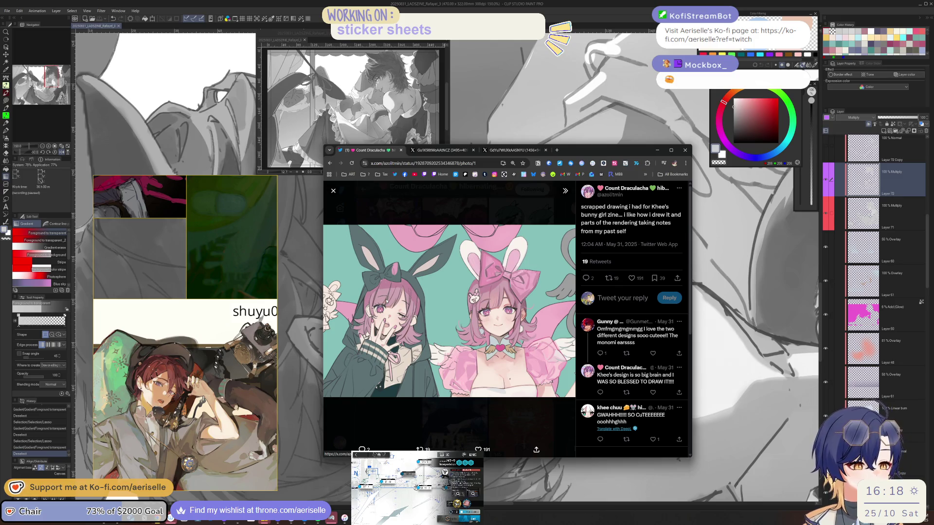
left_click(685, 150)
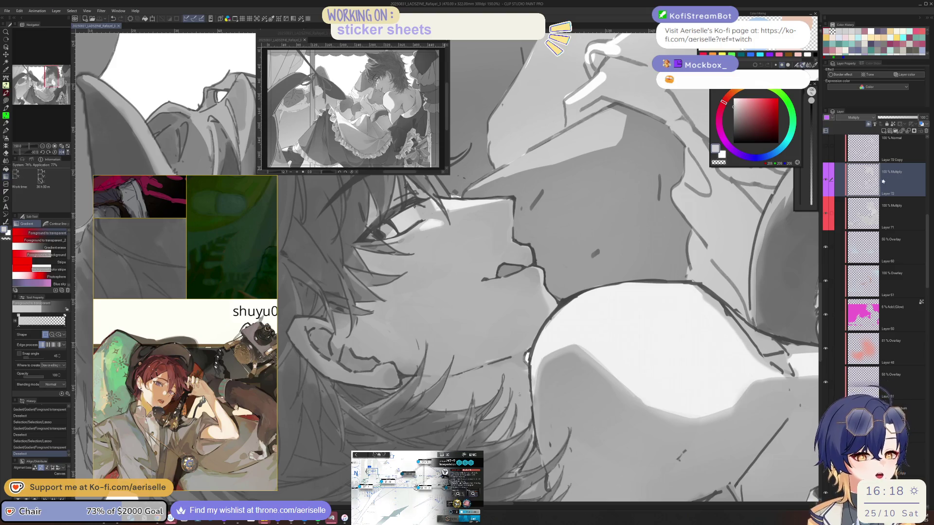
Reset the canvas rotation and draw a closed lasso around the shirt collar shadow below the neck
scroll(539, 391, "right", 10)
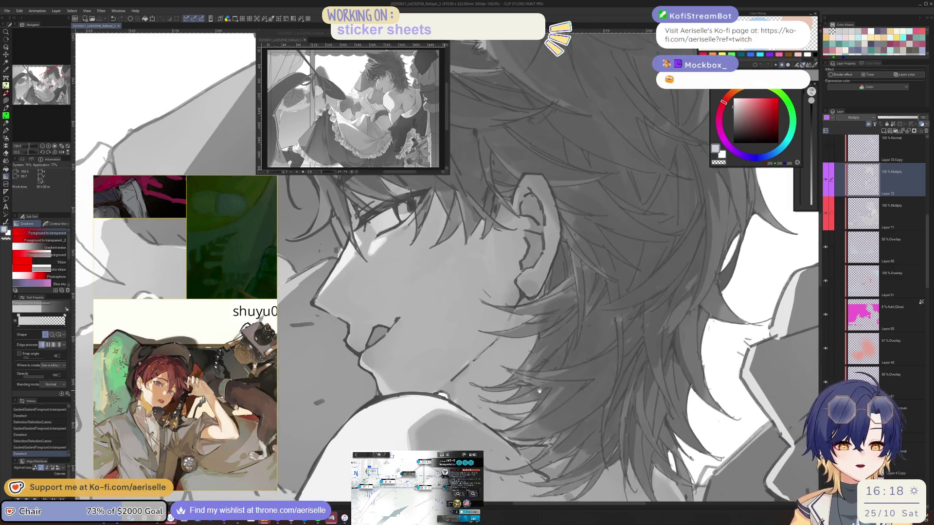
scroll(539, 391, "down", 5)
key("p")
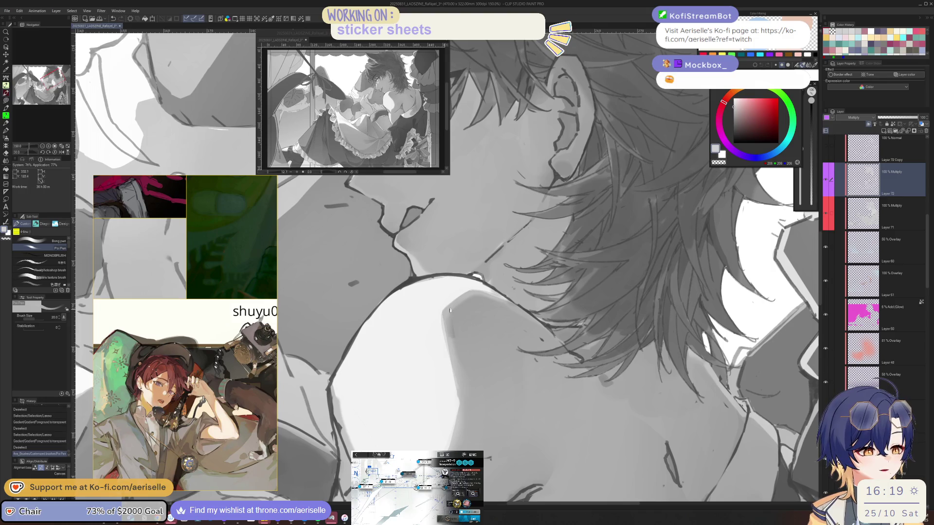
key("m")
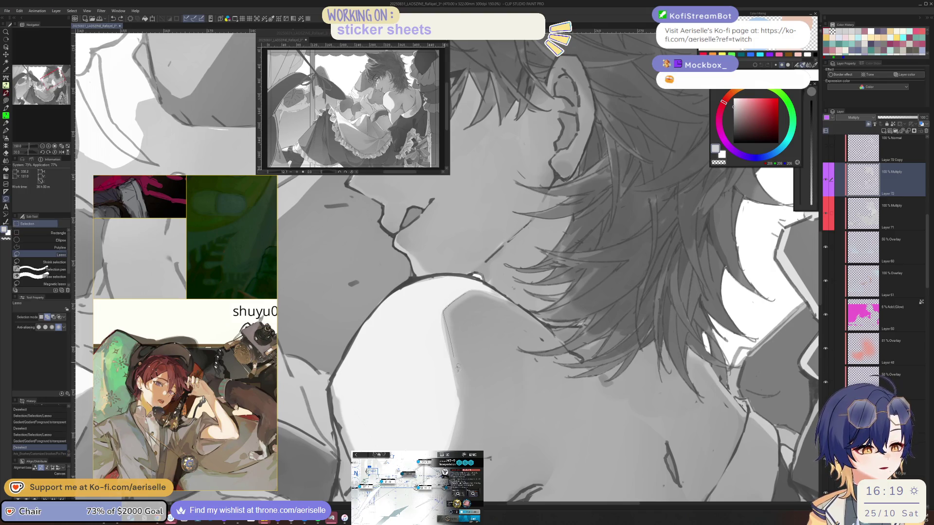
scroll(539, 367, "down", 3)
scroll(539, 369, "up", 2)
scroll(493, 382, "up", 2)
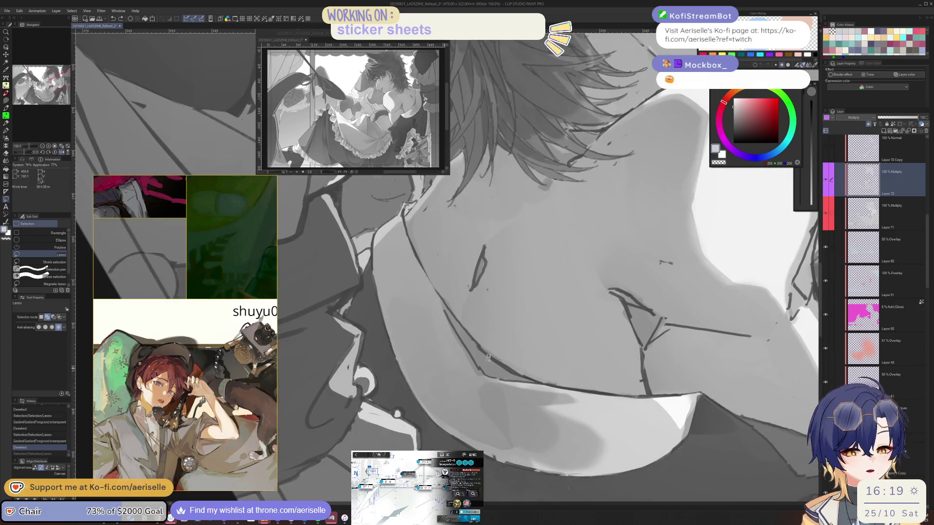
key("asciicircum")
key("asciicircum")
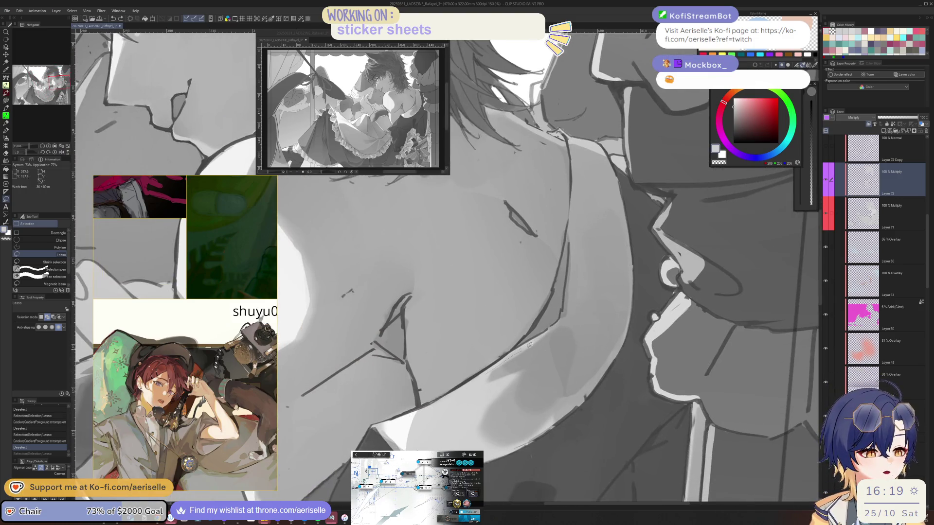
mouse_move(564, 325)
left_mouse_down()
mouse_move(589, 377)
mouse_move(585, 394)
mouse_move(555, 419)
left_mouse_up()
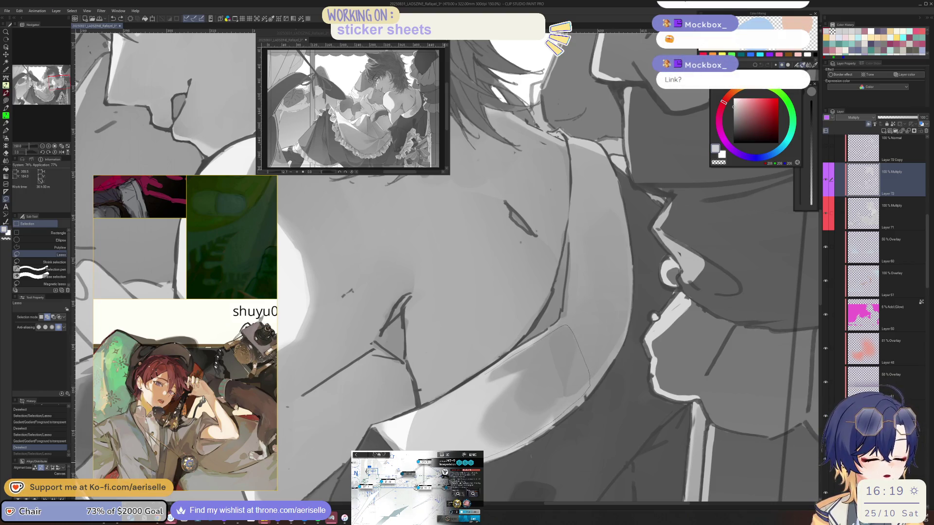
left_click_drag(456, 394, 477, 380)
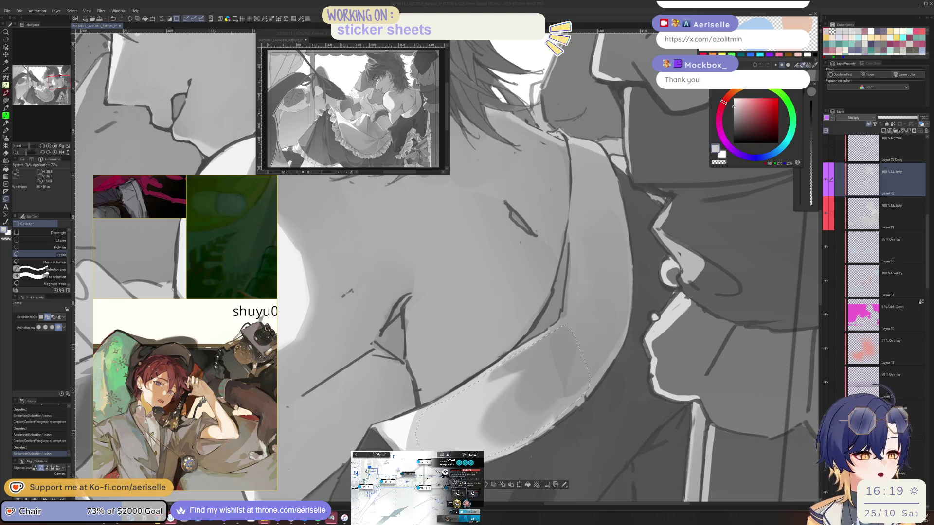
Fill a reselected collar shadow with a fading gradient, after undoing the first attempt, then deselect
key("g")
mouse_move(577, 348)
left_mouse_down()
mouse_move(535, 417)
mouse_move(479, 353)
left_mouse_up()
key("ctrl+z")
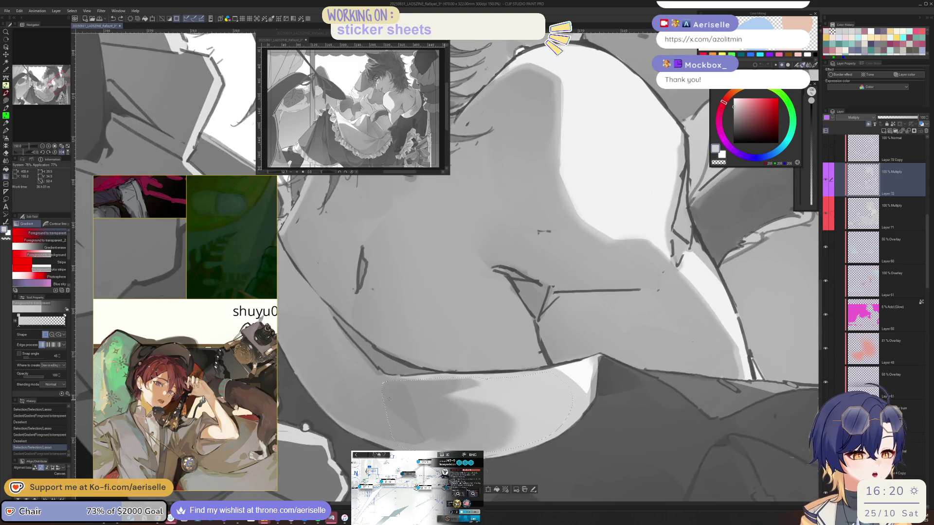
key("l")
left_click_drag(384, 385, 382, 382)
mouse_move(479, 353)
left_mouse_down()
mouse_move(516, 321)
mouse_move(560, 340)
left_mouse_up()
key("g")
left_click_drag(574, 405, 672, 348)
key("ctrl+d")
Lasso a shadow area on the bare shoulder, fill it with a fading gradient, and deselect
scroll(599, 405, "down", 3)
left_click_drag(599, 405, 608, 267)
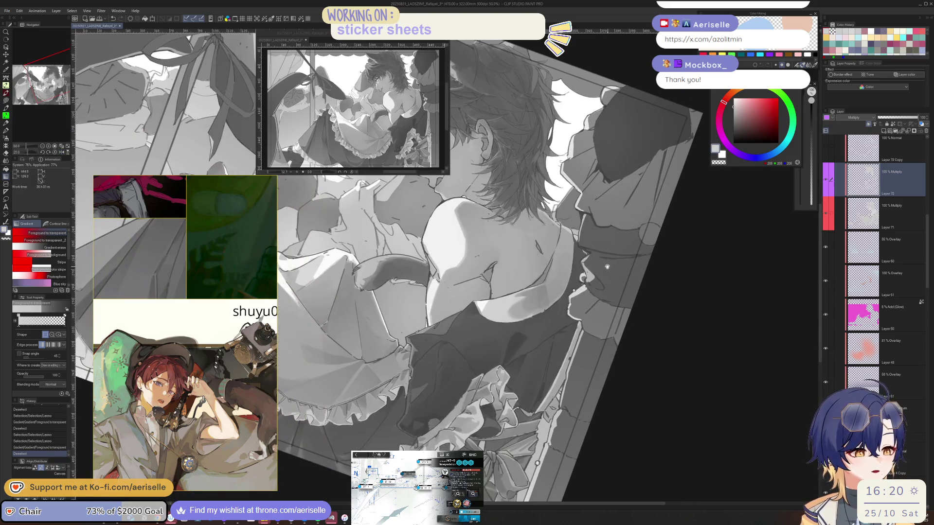
scroll(609, 267, "up", 3)
key("m")
mouse_move(520, 360)
left_mouse_down()
mouse_move(541, 260)
mouse_move(514, 372)
mouse_move(524, 419)
mouse_move(551, 379)
mouse_move(561, 332)
mouse_move(561, 241)
left_mouse_up()
scroll(561, 241, "down", 2)
key("g")
left_click_drag(364, 386, 599, 325)
key("ctrl+d")
scroll(573, 387, "down", 2)
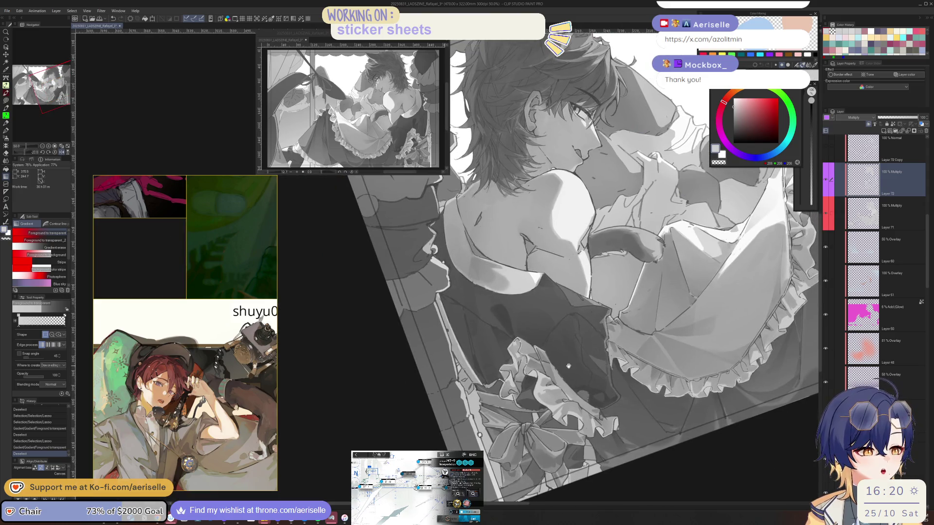
Lasso a clothing fold shadow near the shoulder and fill it with a fading gradient
scroll(572, 387, "up", 2)
left_click_drag(573, 386, 706, 423)
scroll(494, 335, "up", 4)
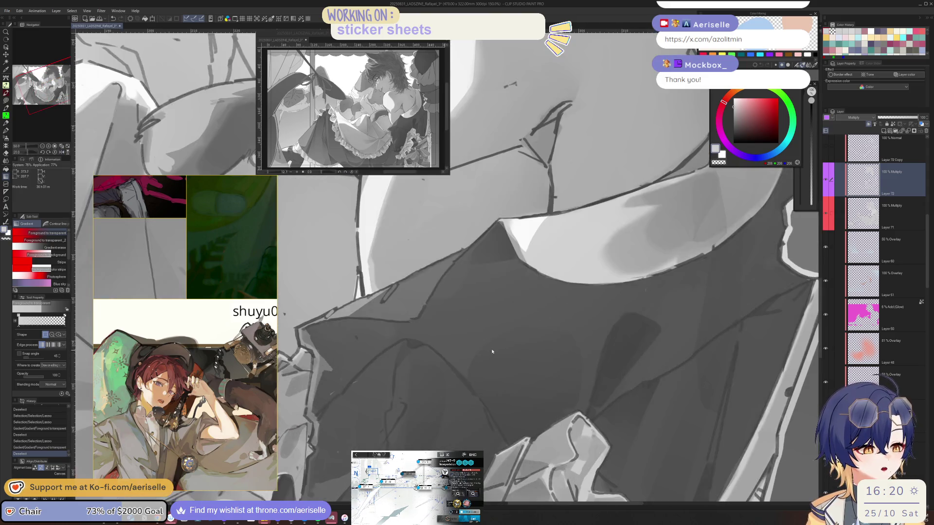
key("l")
mouse_move(514, 453)
left_mouse_down()
mouse_move(503, 311)
mouse_move(564, 413)
left_mouse_up()
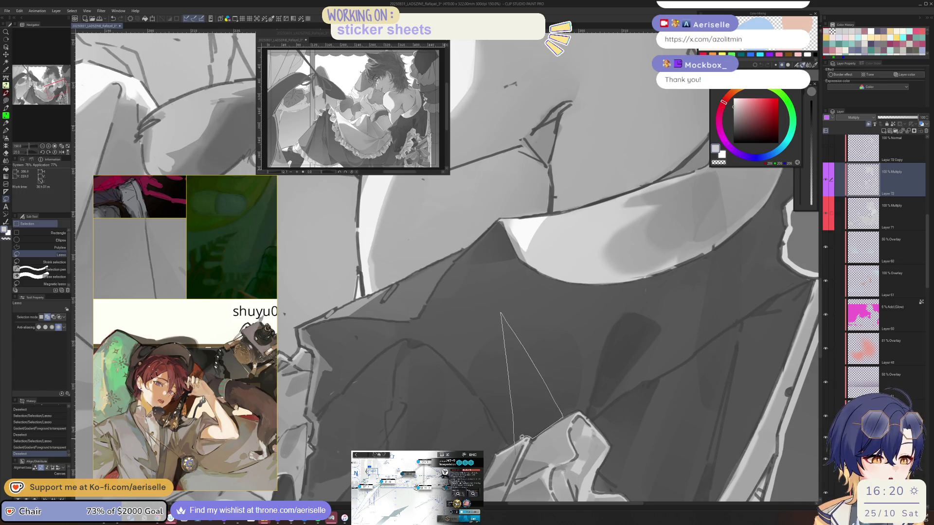
left_click_drag(523, 436, 518, 443)
key("g")
scroll(565, 373, "down", 5)
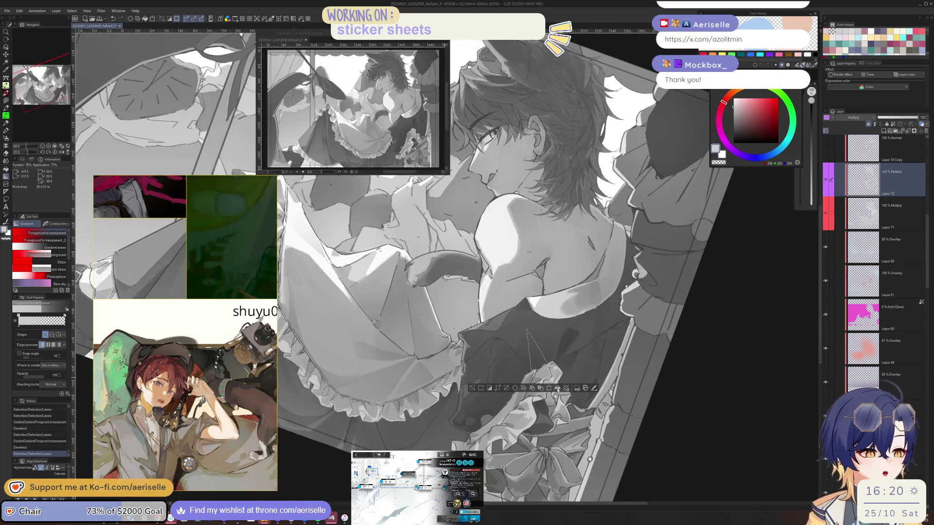
left_click_drag(558, 340, 545, 360)
key("ctrl+d")
Flip and rotate the view, then lasso and gradient-shade another clothing fold
key("h")
scroll(540, 410, "down", 1)
left_click_drag(540, 410, 441, 287)
scroll(530, 293, "up", 3)
key("m")
mouse_move(530, 293)
left_mouse_down()
mouse_move(519, 316)
mouse_move(520, 372)
mouse_move(530, 294)
left_mouse_up()
scroll(519, 395, "down", 2)
key("g")
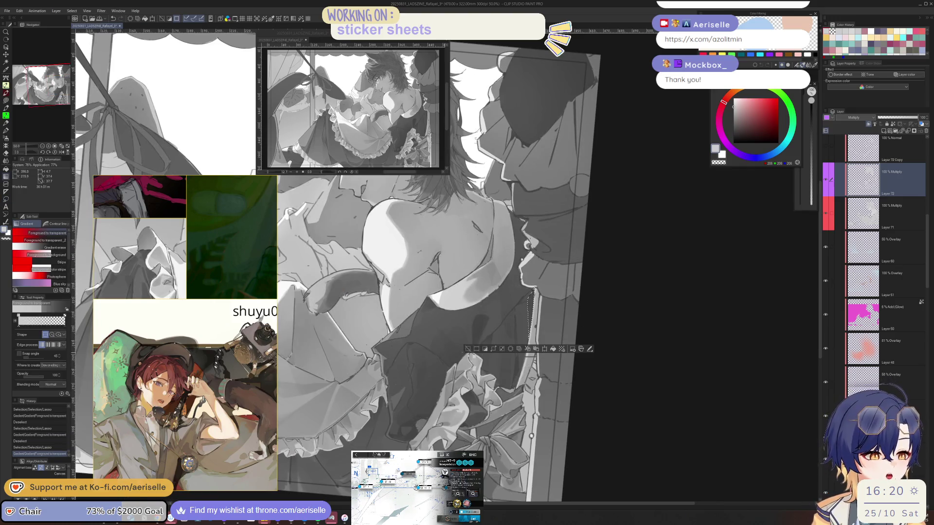
key("ctrl+d")
scroll(825, 223, "up", 5)
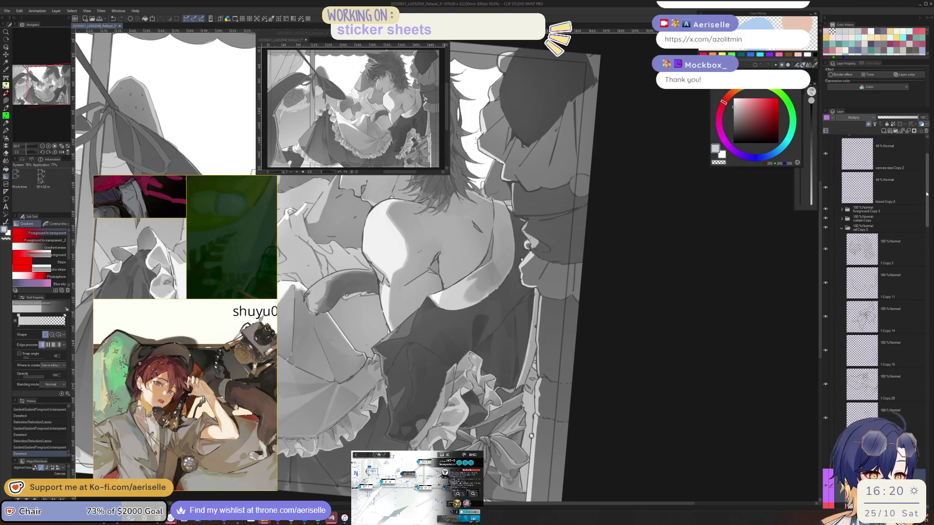
Hide and re-show the foreground Copy 3 layer to check the full illustration
left_click(826, 210)
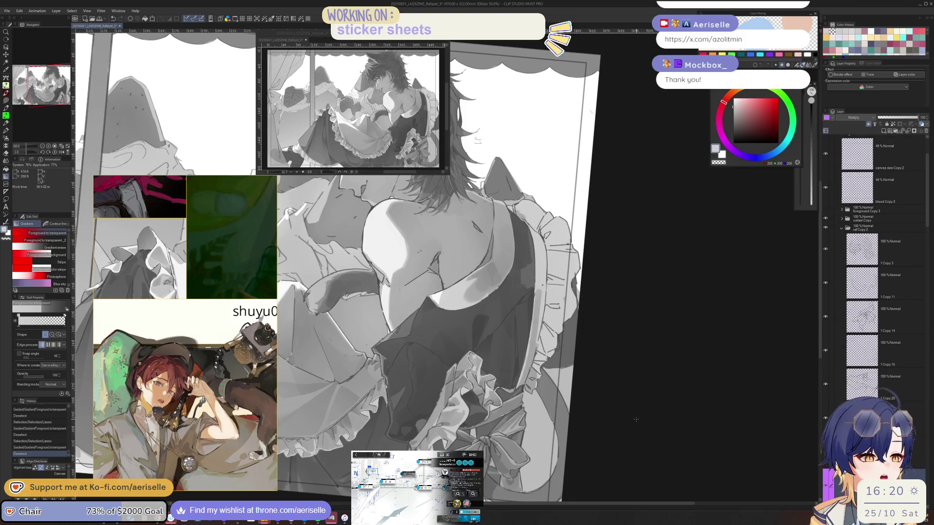
scroll(652, 324, "down", 2)
left_click_drag(632, 365, 710, 339)
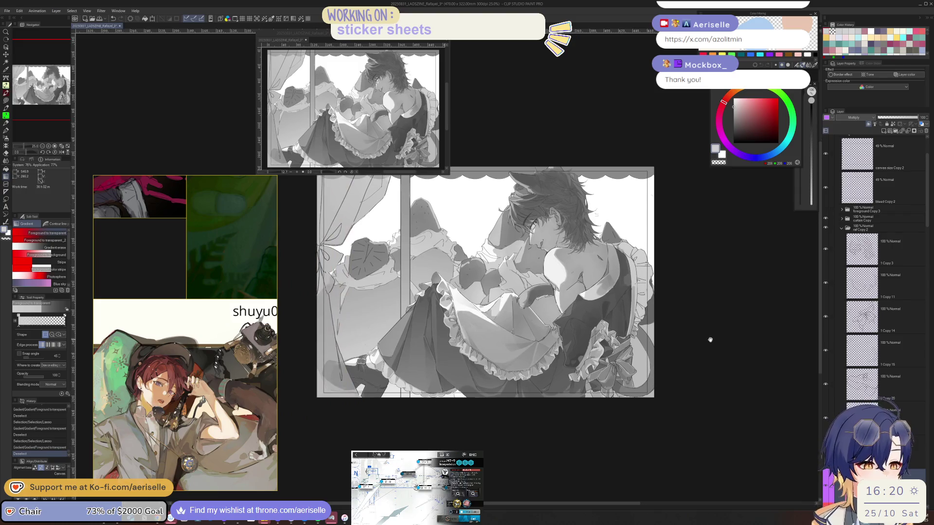
left_click(826, 211)
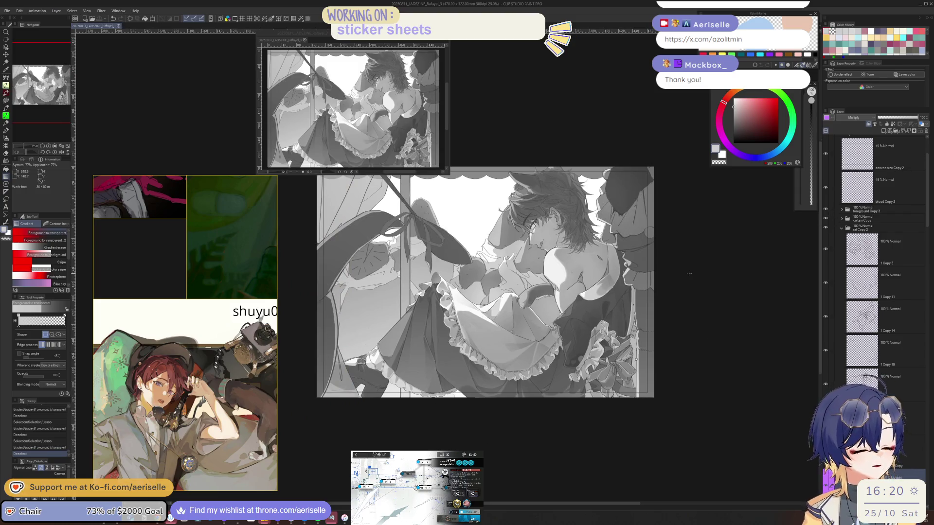
scroll(547, 271, "up", 3)
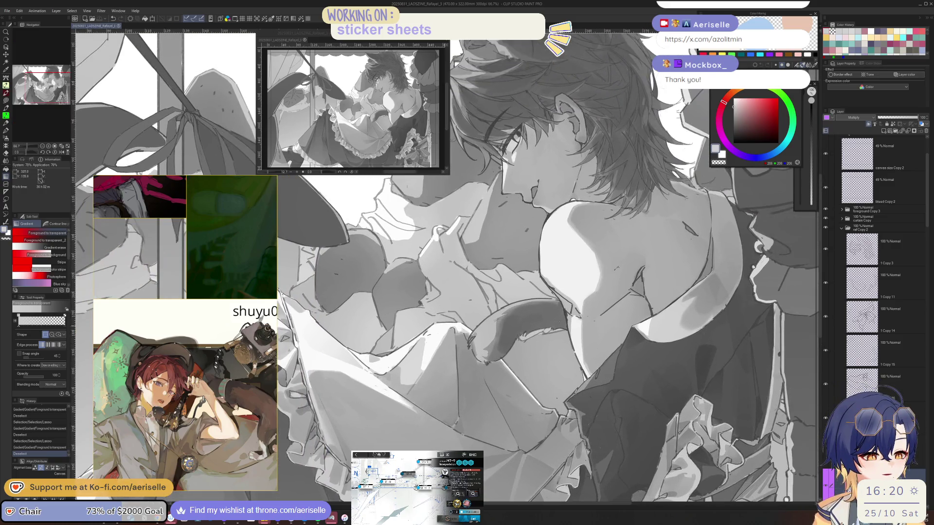
scroll(481, 282, "up", 4)
Lasso a shadow area along the arm, fill it with a fading gradient, and deselect
key("m")
mouse_move(482, 282)
left_mouse_down()
mouse_move(452, 326)
mouse_move(454, 390)
mouse_move(493, 349)
left_mouse_up()
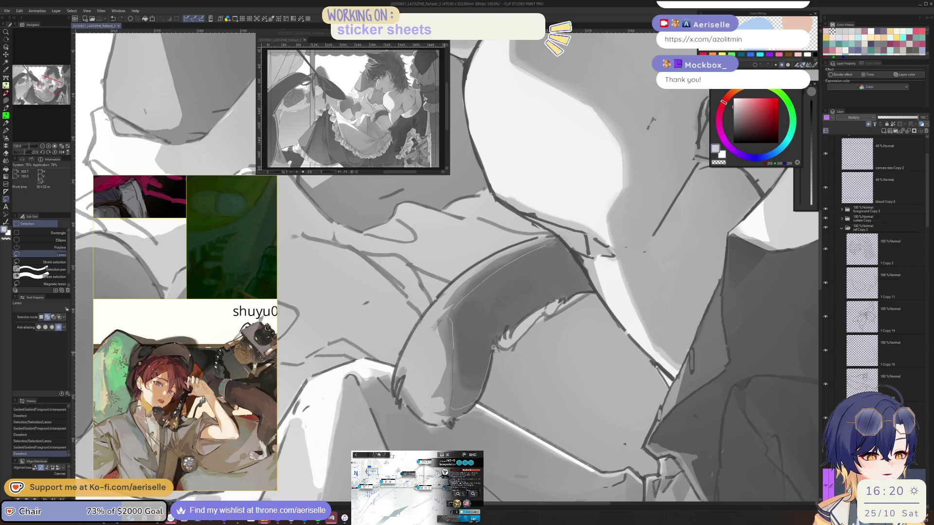
left_click_drag(594, 287, 559, 237)
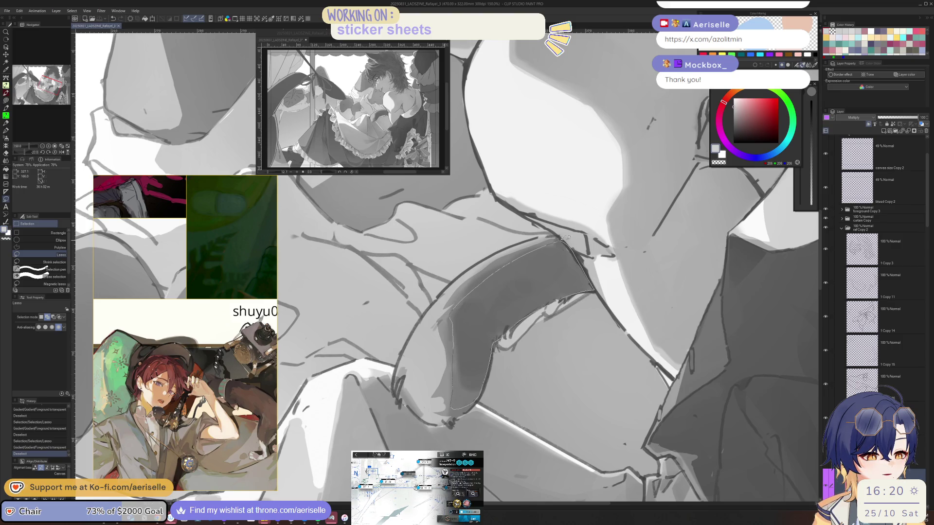
key("g")
scroll(564, 272, "down", 5)
left_click_drag(759, 291, 567, 303)
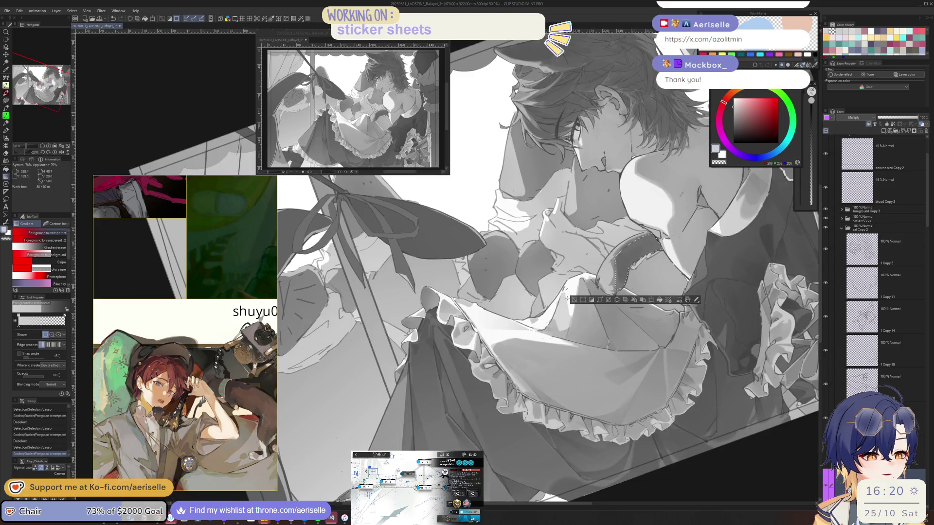
key("ctrl+d")
scroll(567, 303, "down", 3)
Reset the canvas rotation and gradient-shade another small shadow area near the arm
key("ctrl+@")
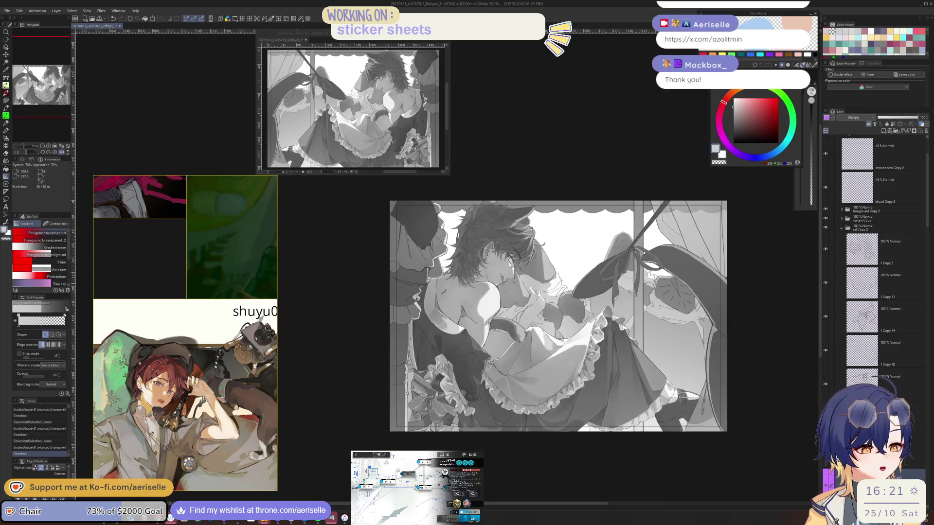
scroll(528, 325, "up", 8)
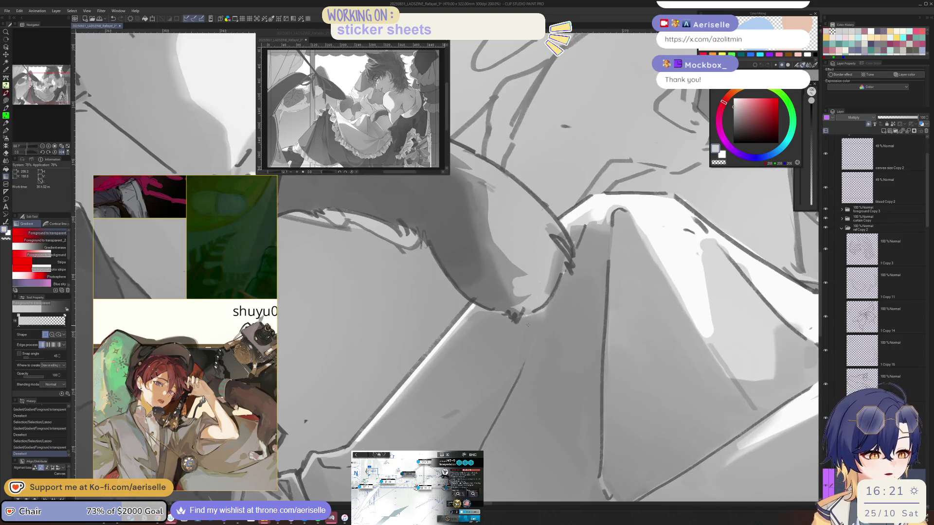
key("m")
mouse_move(528, 317)
left_mouse_down()
mouse_move(525, 360)
mouse_move(552, 298)
mouse_move(548, 329)
left_mouse_up()
scroll(609, 279, "down", 3)
scroll(610, 277, "up", 2)
key("g")
key("ctrl+d")
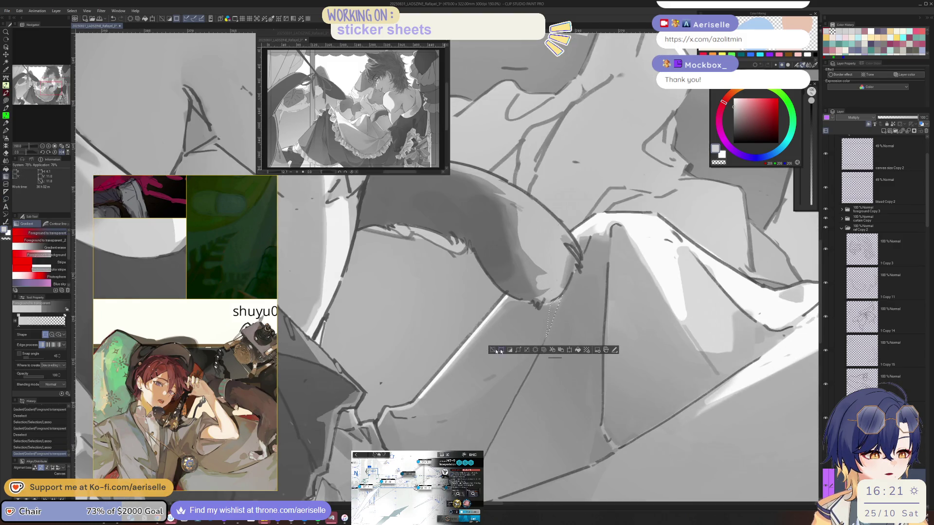
scroll(557, 375, "down", 3)
left_click_drag(557, 375, 580, 360)
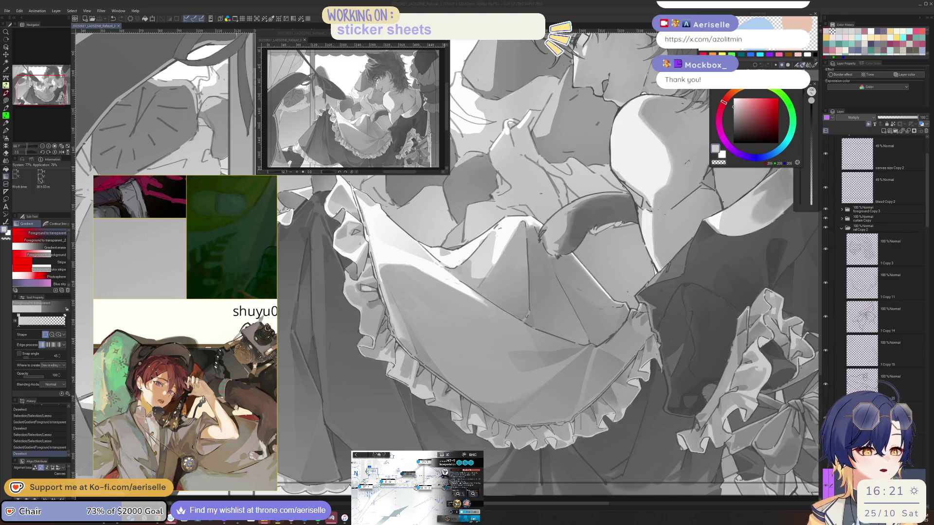
left_click(594, 344)
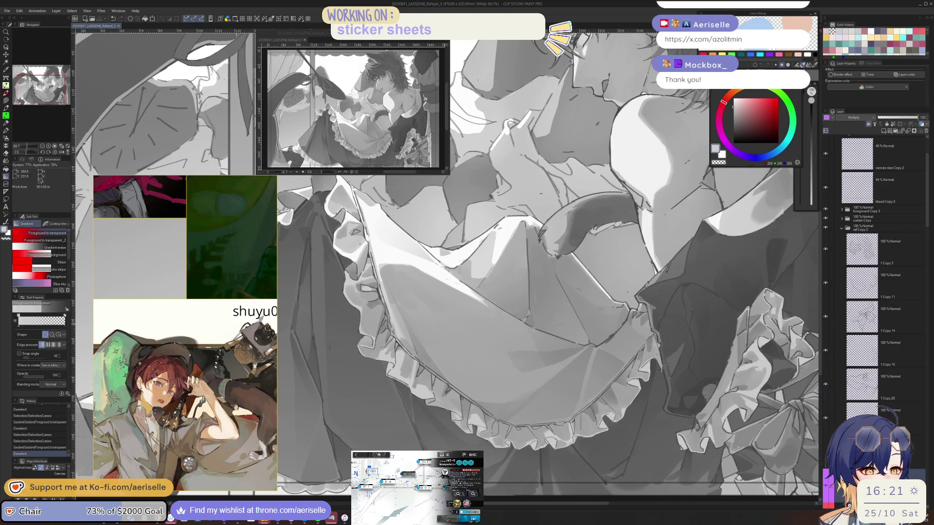
scroll(594, 344, "down", 3)
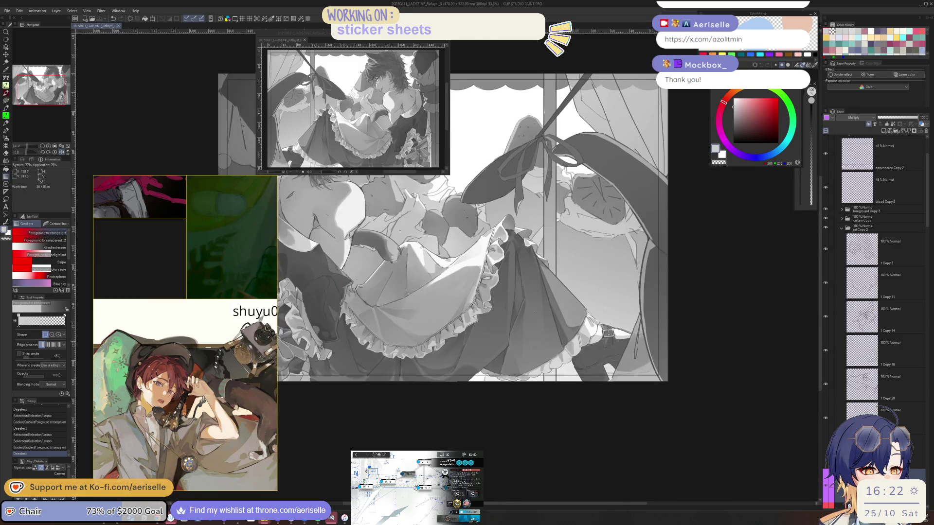
Lasso a small shadow area on the neck, then discard that selection
scroll(609, 358, "up", 2)
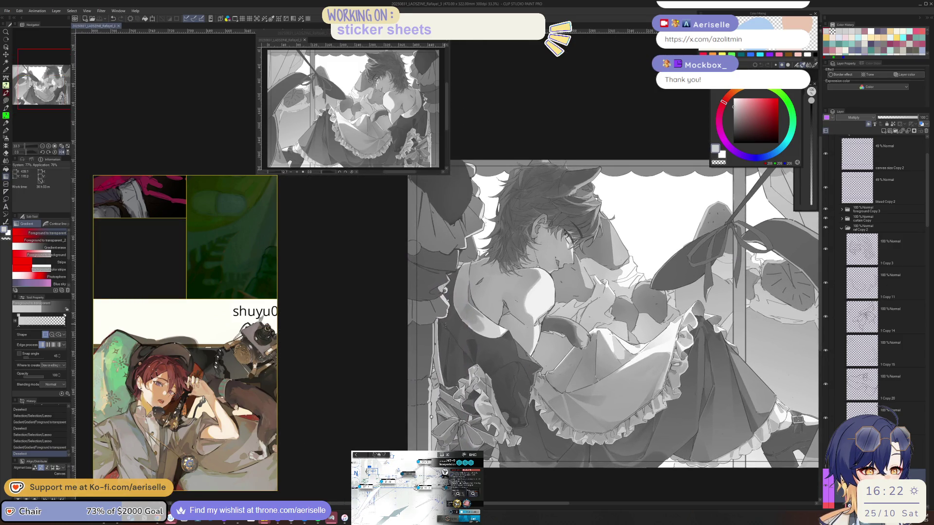
scroll(609, 357, "up", 1)
scroll(376, 329, "up", 2)
key("m")
mouse_move(565, 281)
left_mouse_down()
mouse_move(506, 348)
mouse_move(570, 286)
left_mouse_up()
key("g")
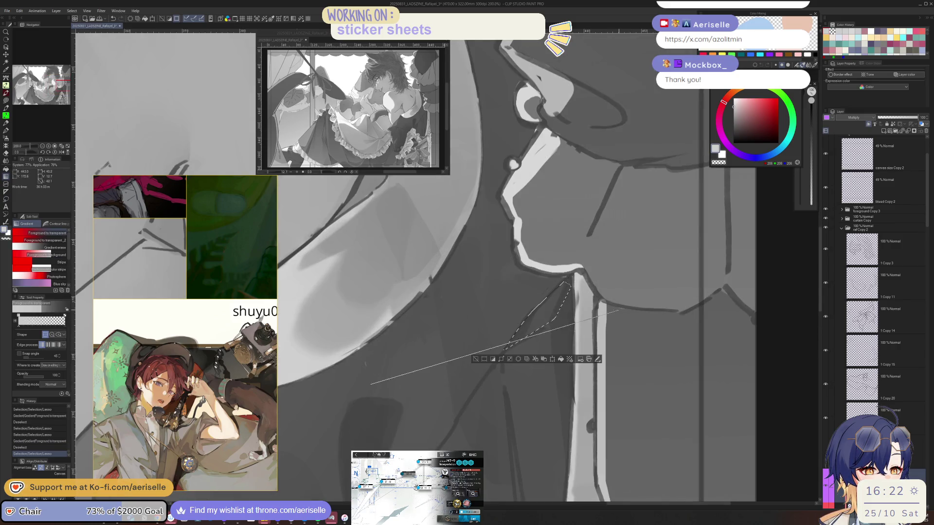
left_click(476, 359)
scroll(504, 383, "down", 2)
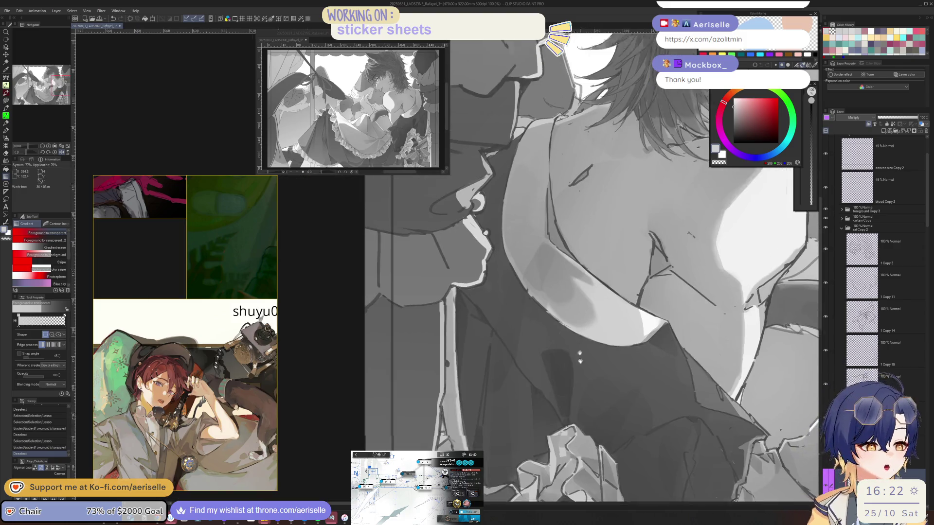
scroll(483, 298, "up", 3)
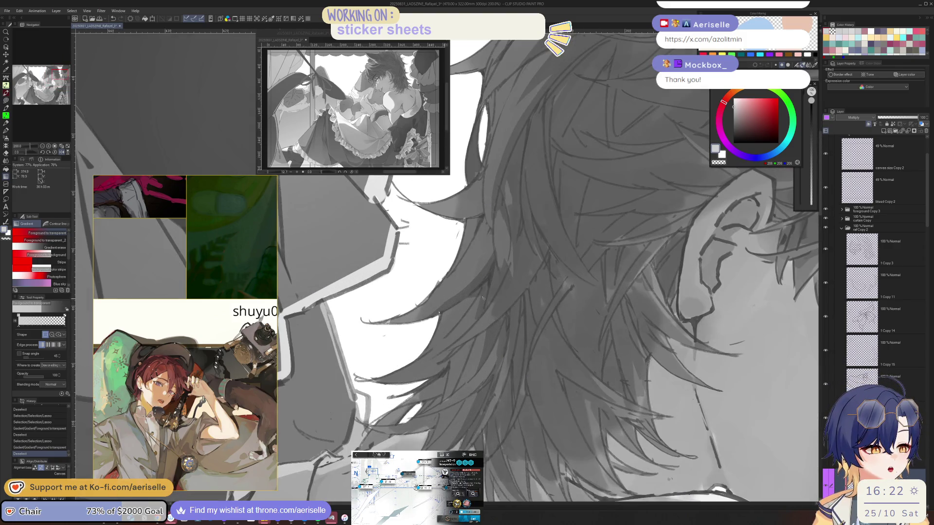
Add thin pen strokes to the hair, then set a freehand selection over part of it
key("p")
left_click_drag(474, 311, 489, 337)
key("bracketleft")
key("bracketleft")
scroll(535, 253, "down", 3)
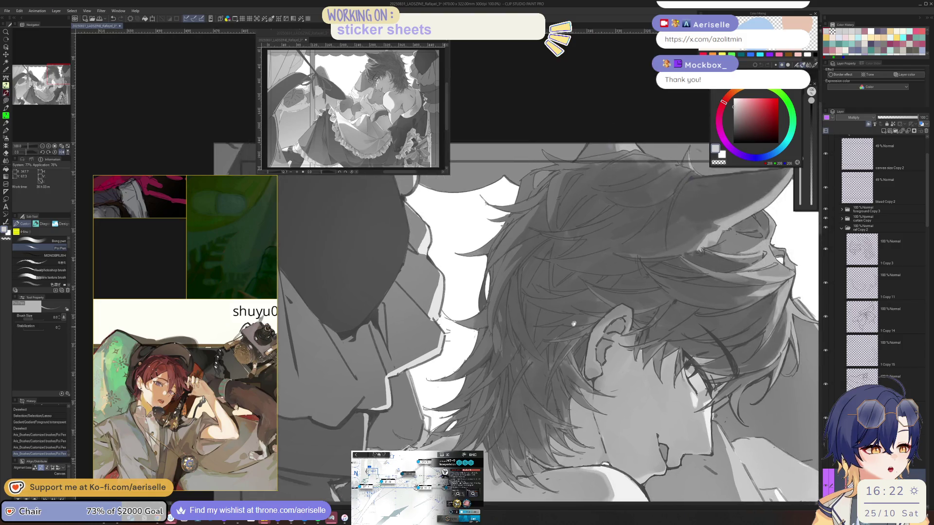
scroll(498, 277, "up", 3)
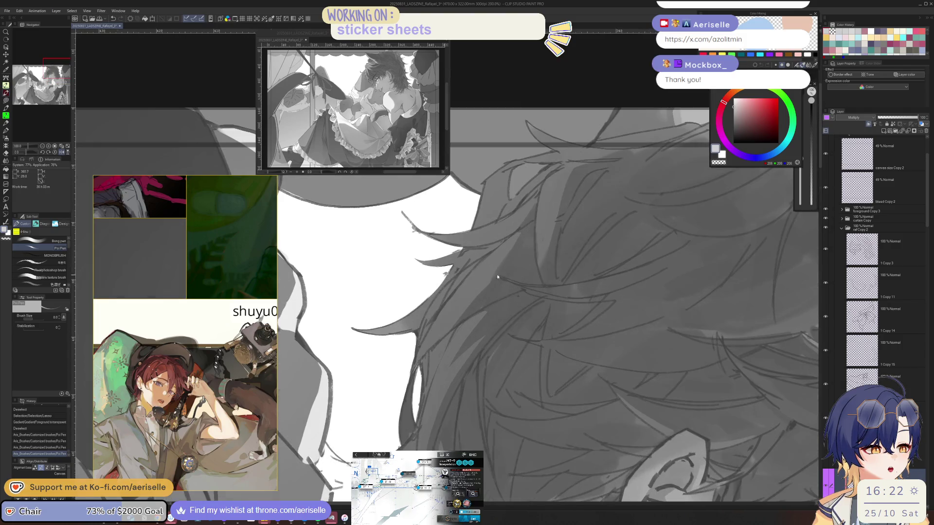
key("m")
left_click(526, 228)
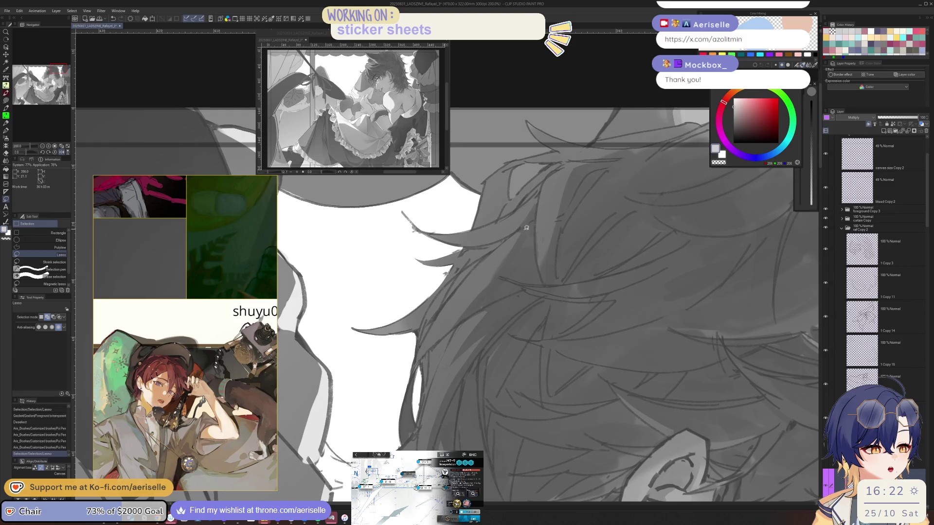
Paint grey shading strokes into the boy's hair with the Poi Pen at brush size 12
key("p")
mouse_move(497, 279)
left_mouse_down()
mouse_move(494, 258)
mouse_move(521, 214)
mouse_move(539, 273)
left_mouse_up()
key("bracketright")
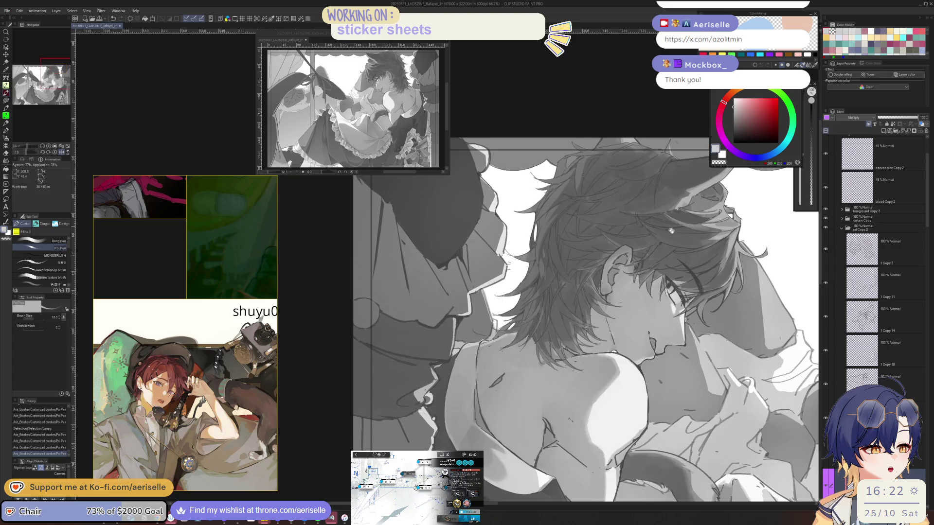
scroll(535, 275, "down", 2)
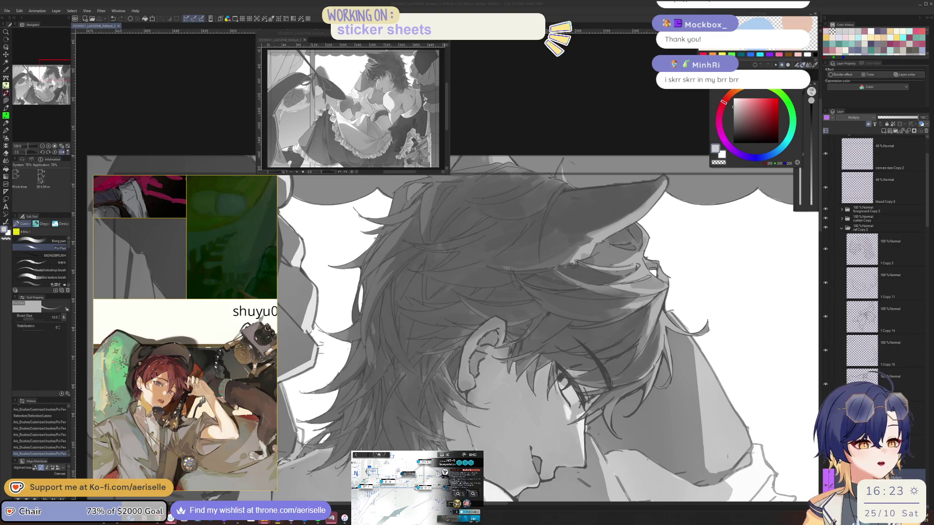
scroll(391, 281, "up", 1)
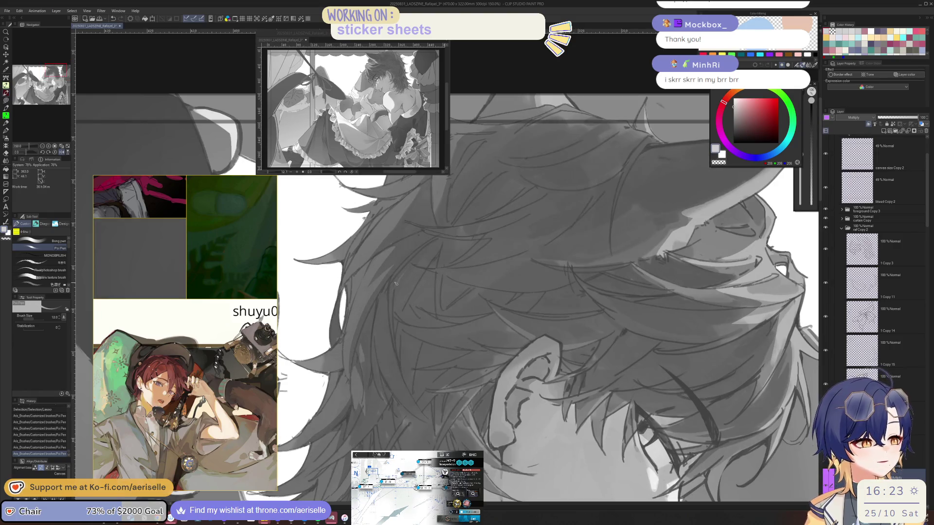
scroll(458, 263, "up", 3)
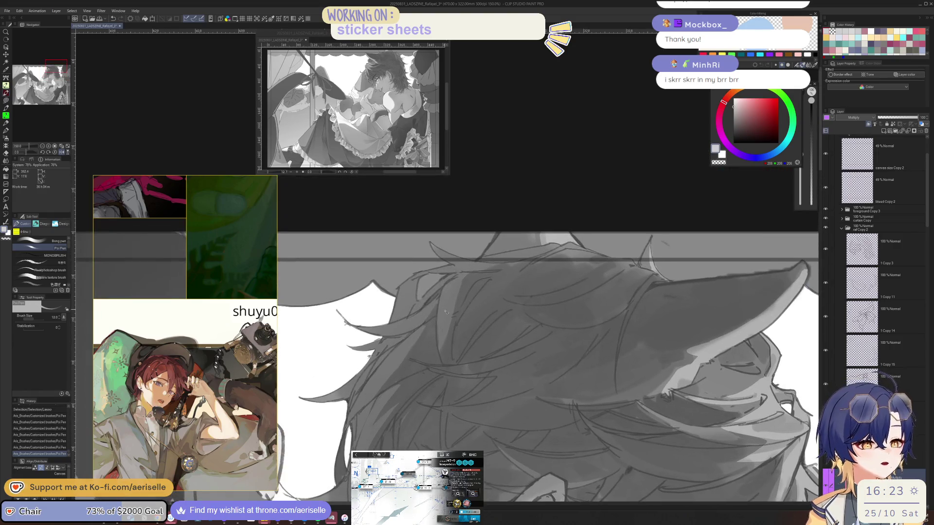
Paint, undo and redo short hair strokes at brush size 20 while tilting the view
key("bracketright")
mouse_move(465, 283)
left_mouse_down()
mouse_move(448, 339)
mouse_move(452, 308)
left_mouse_up()
key("ctrl+z")
key("bracketright")
key("bracketleft")
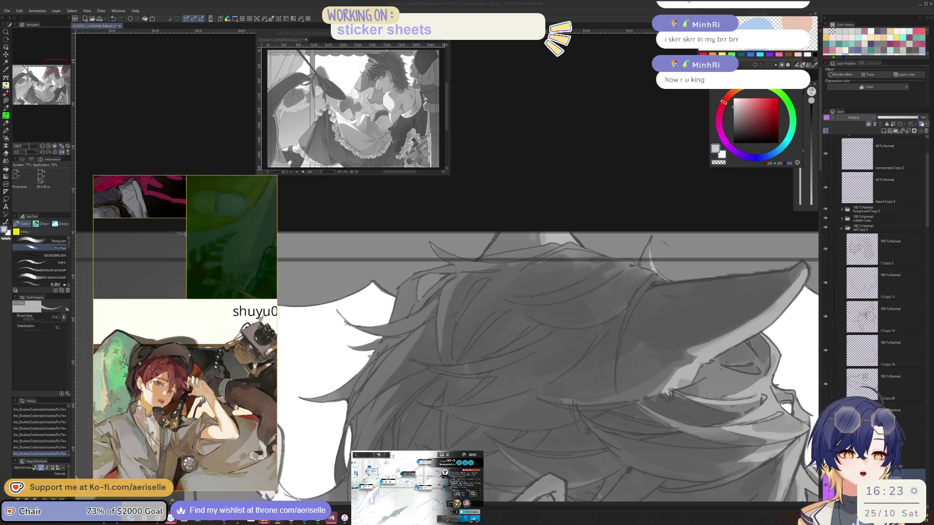
mouse_move(604, 211)
left_mouse_down()
mouse_move(422, 330)
mouse_move(452, 308)
left_mouse_up()
key("ctrl+y")
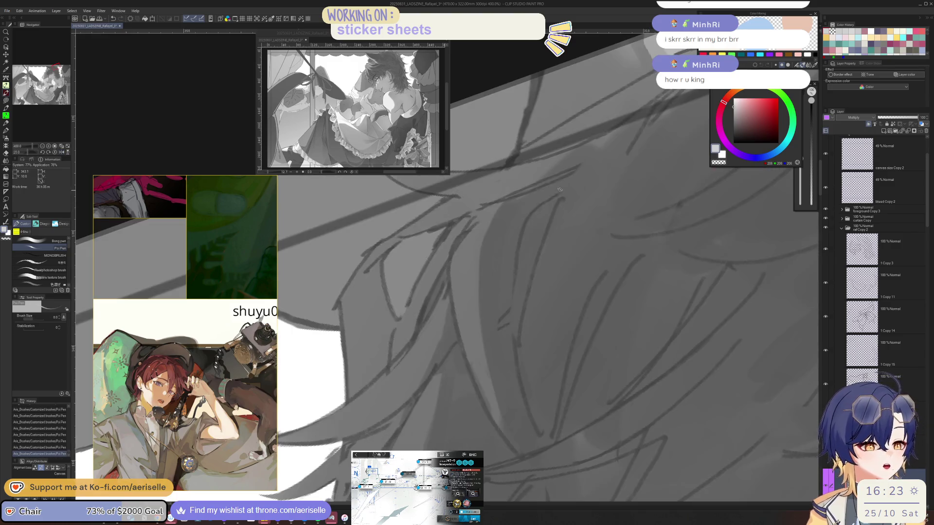
mouse_move(555, 191)
left_mouse_down()
mouse_move(489, 185)
mouse_move(512, 200)
mouse_move(478, 311)
left_mouse_up()
key("ctrl+z")
key("bracketright")
key("bracketright")
key("bracketright")
key("ctrl+minus")
key("ctrl+minus")
key("ctrl+minus")
key("ctrl+plus")
key("ctrl+plus")
key("ctrl+plus")
Rotate and mirror the view, varying the brush between sizes 15 and 30 for strands
mouse_move(497, 285)
left_mouse_down()
mouse_move(526, 253)
mouse_move(506, 277)
mouse_move(469, 263)
left_mouse_up()
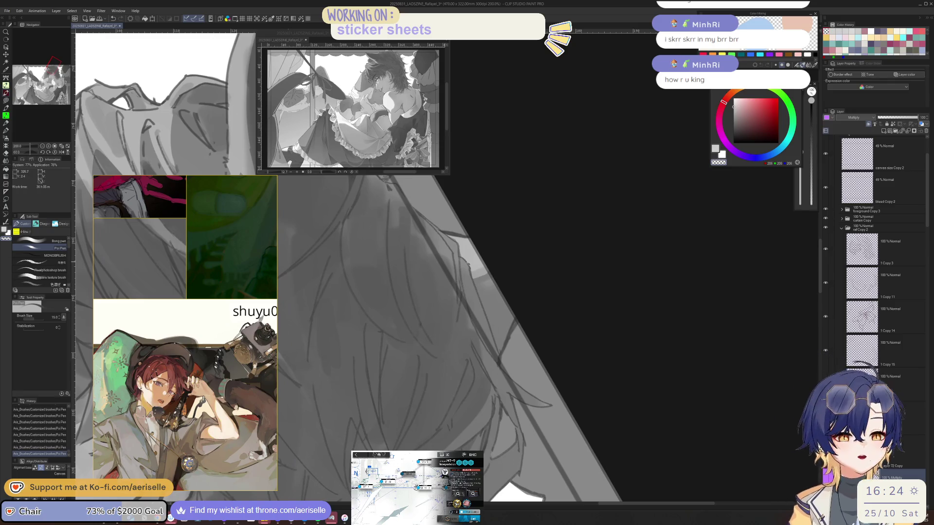
key("bracketright")
key("bracketright")
key("bracketright")
key("bracketleft")
key("bracketleft")
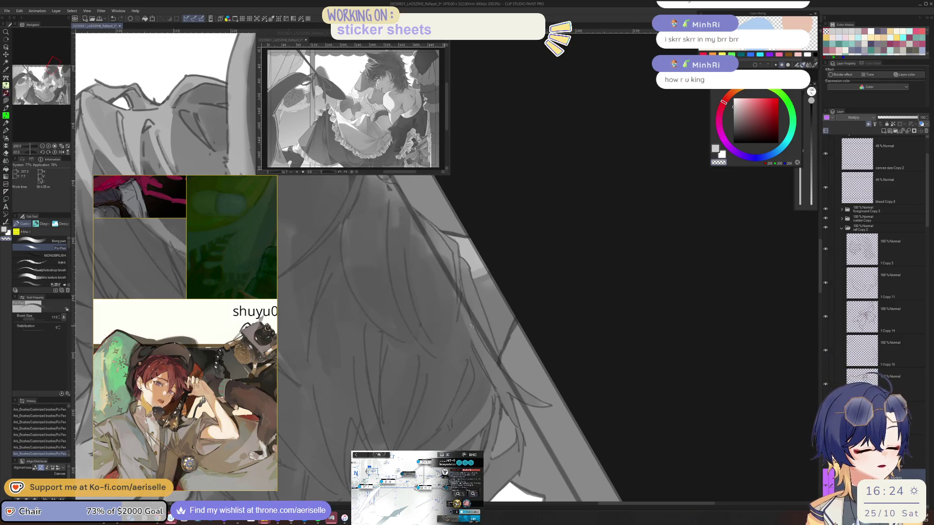
key("h")
key("bracketleft")
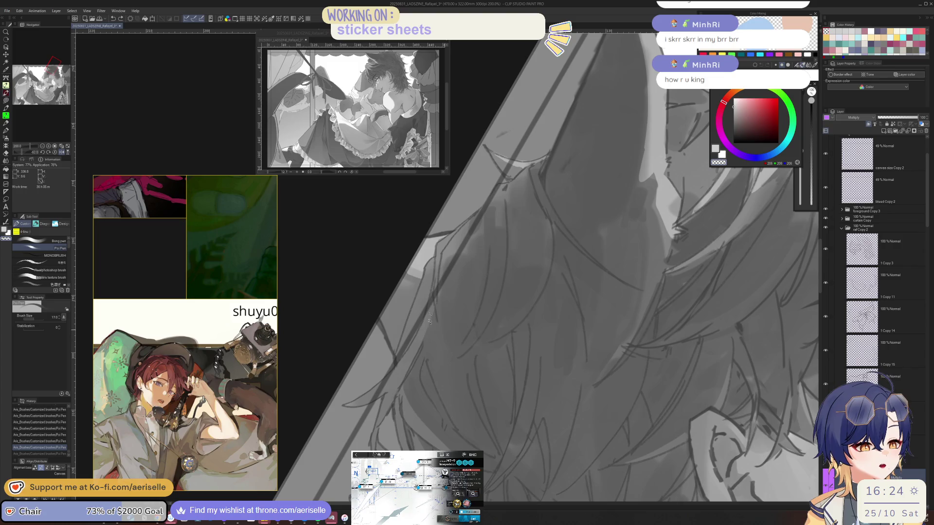
scroll(543, 203, "down", 1)
key("bracketright")
key("bracketright")
key("bracketright")
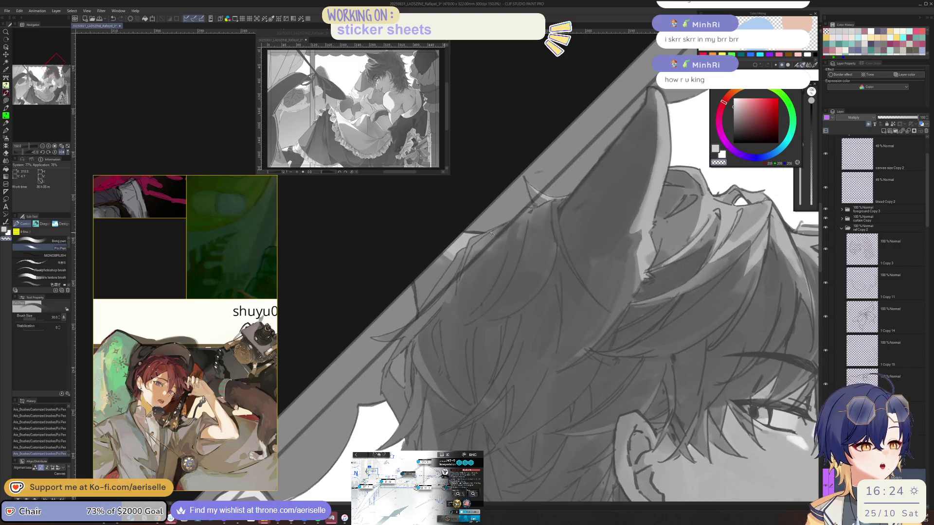
scroll(531, 210, "down", 3)
scroll(532, 210, "right", 3)
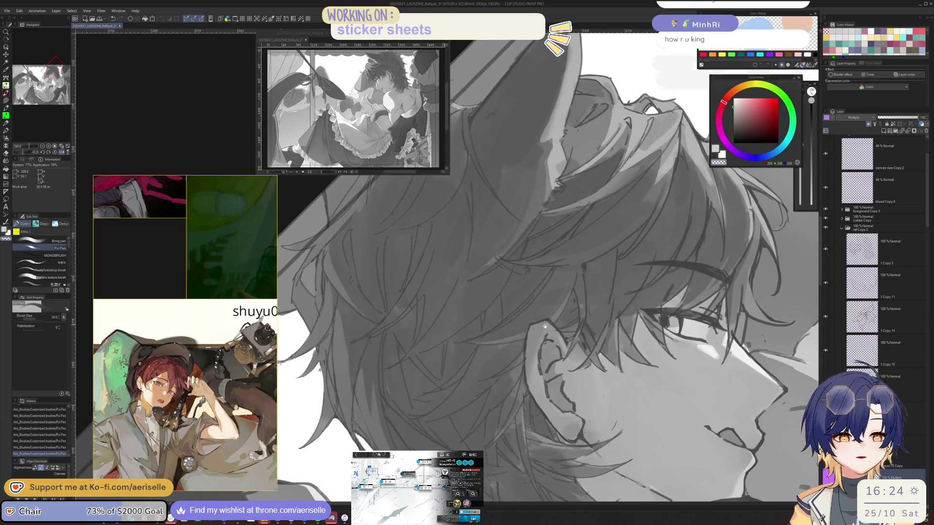
key("h")
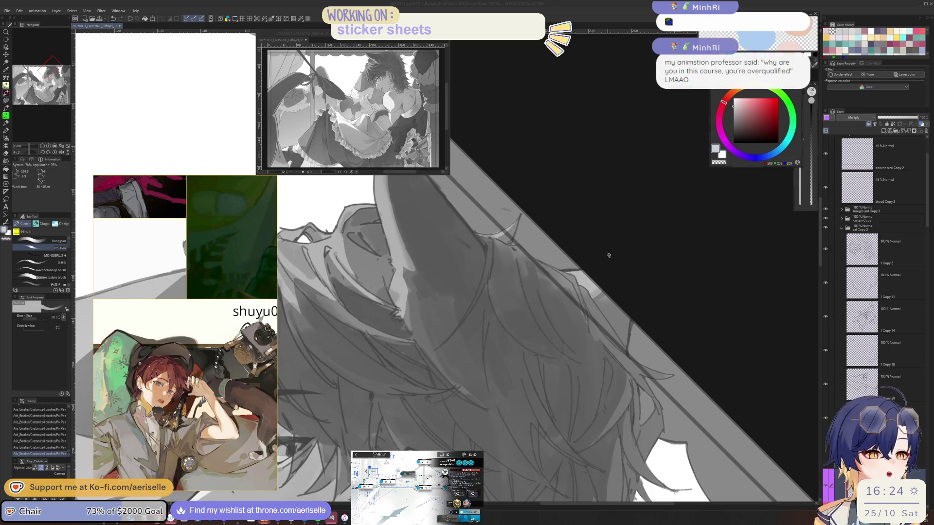
Zoom around the boy's face, reset the rotation, zoom out to 33.3% and centre the piece
key("ctrl+minus")
key("ctrl+minus")
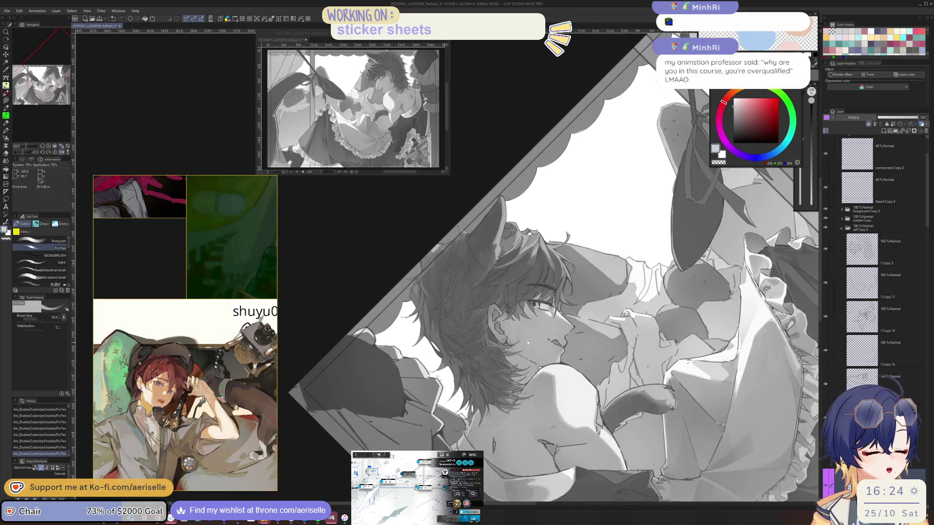
key("ctrl+plus")
key("ctrl+plus")
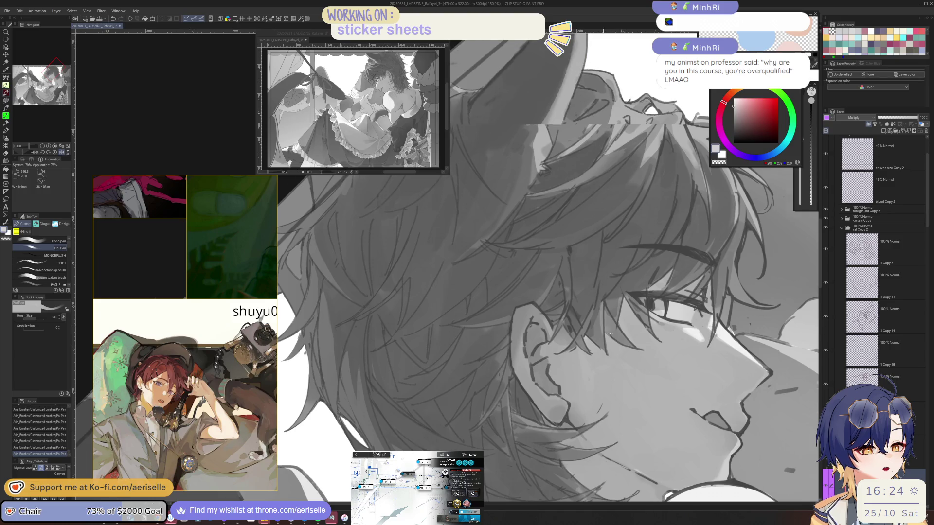
left_click_drag(535, 292, 428, 243)
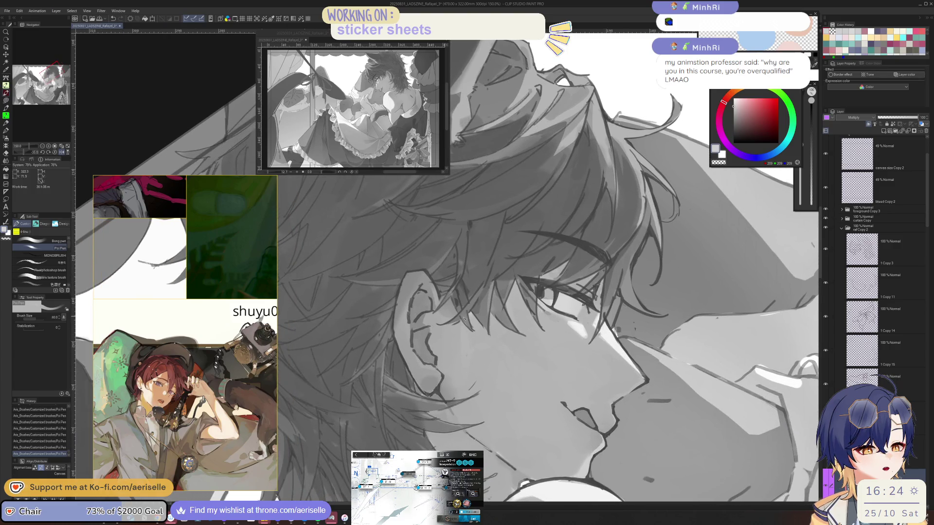
key("ctrl+minus")
key("ctrl+minus")
key("ctrl+minus")
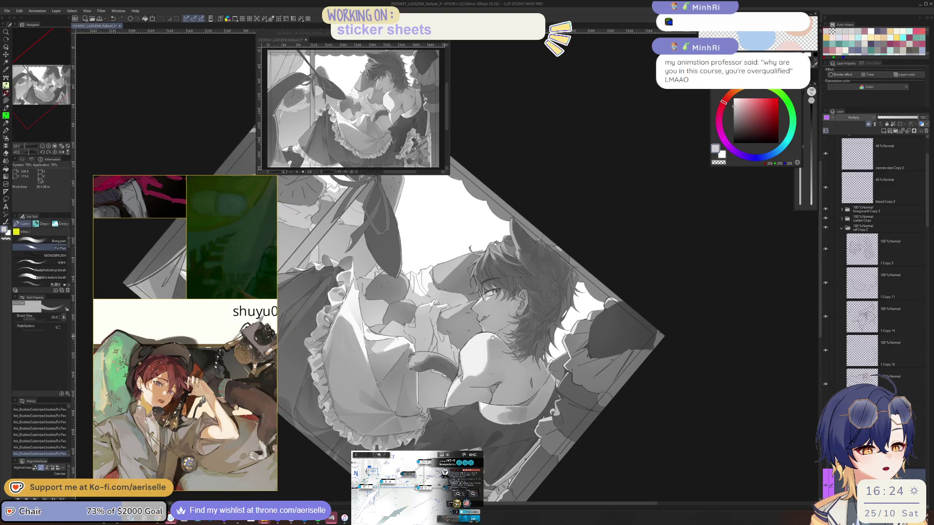
key("ctrl+shift+r")
key("ctrl+alt+0")
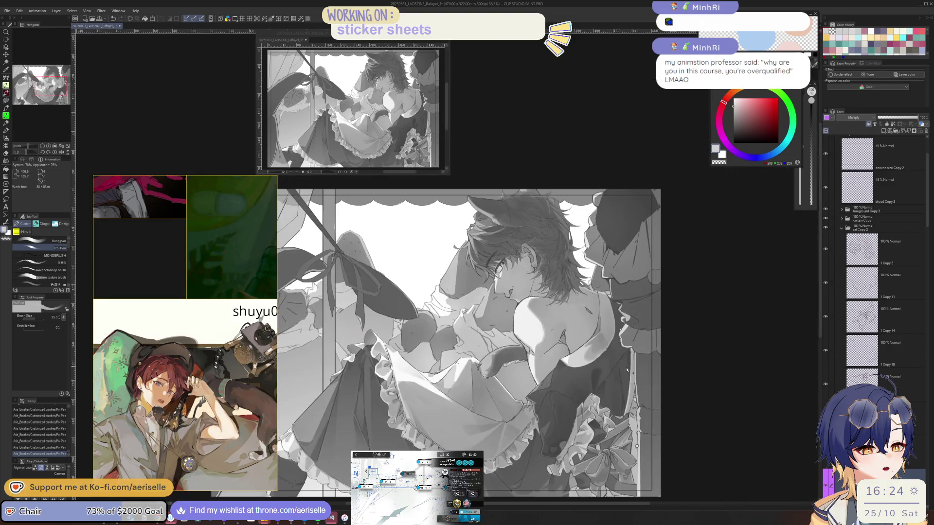
key("ctrl+minus")
key("ctrl+minus")
key("ctrl+minus")
left_click_drag(555, 374, 640, 350)
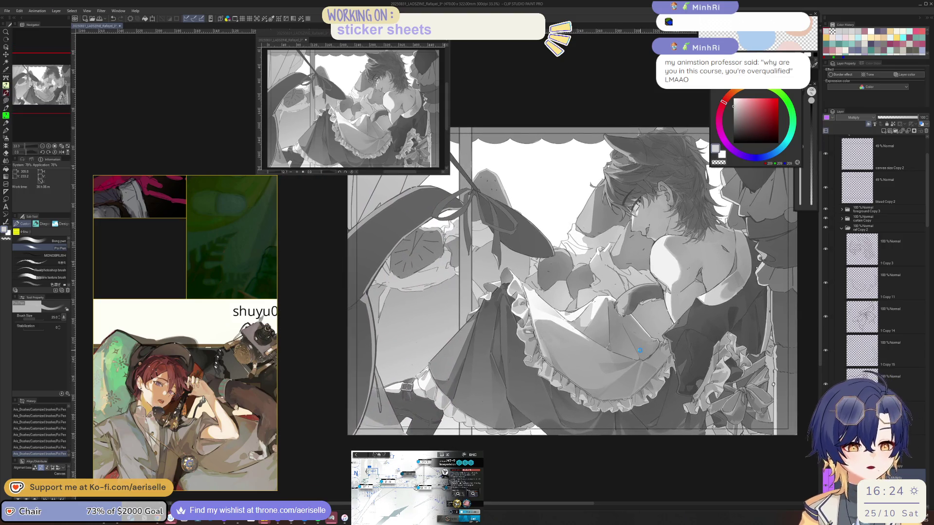
Select Layer 71 and dab Multiply shading onto the skirt near the boot strap
scroll(924, 259, "down", 5)
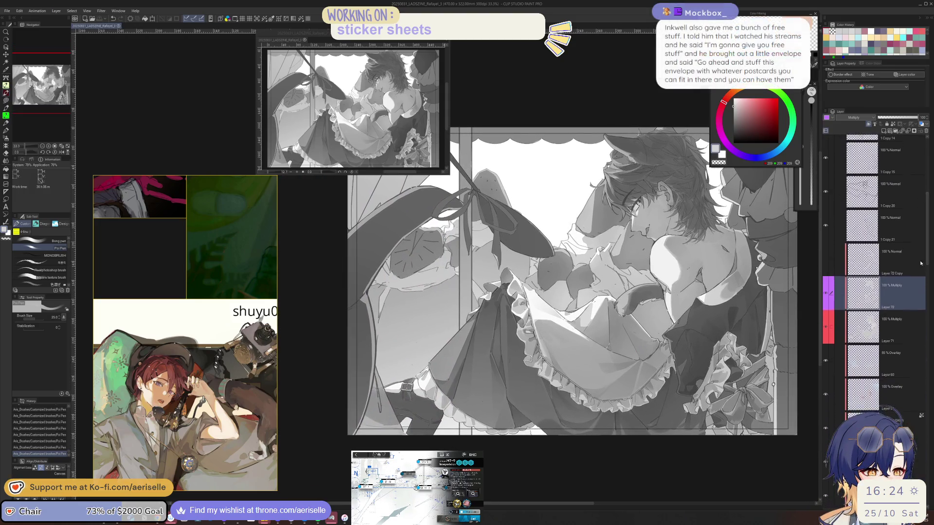
left_click(900, 326)
scroll(544, 384, "up", 3)
scroll(544, 383, "up", 2)
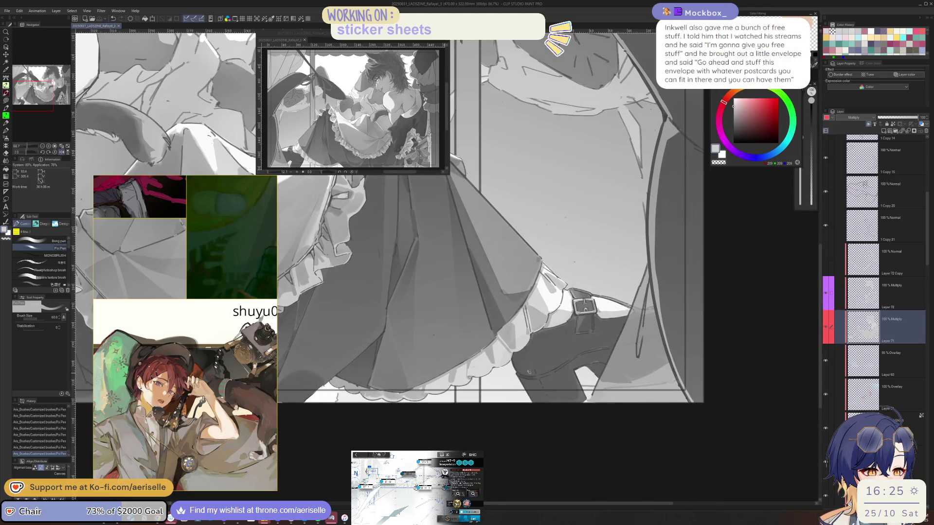
left_click(529, 372)
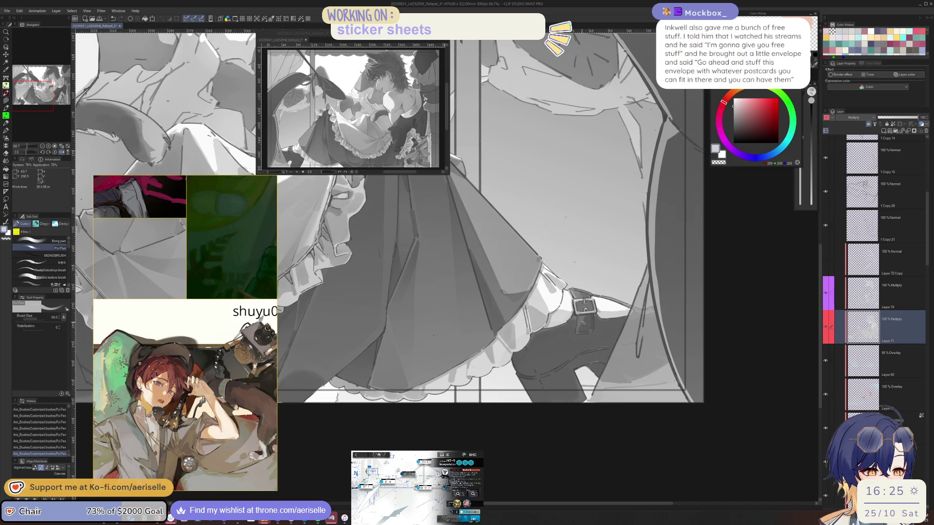
scroll(584, 322, "up", 3)
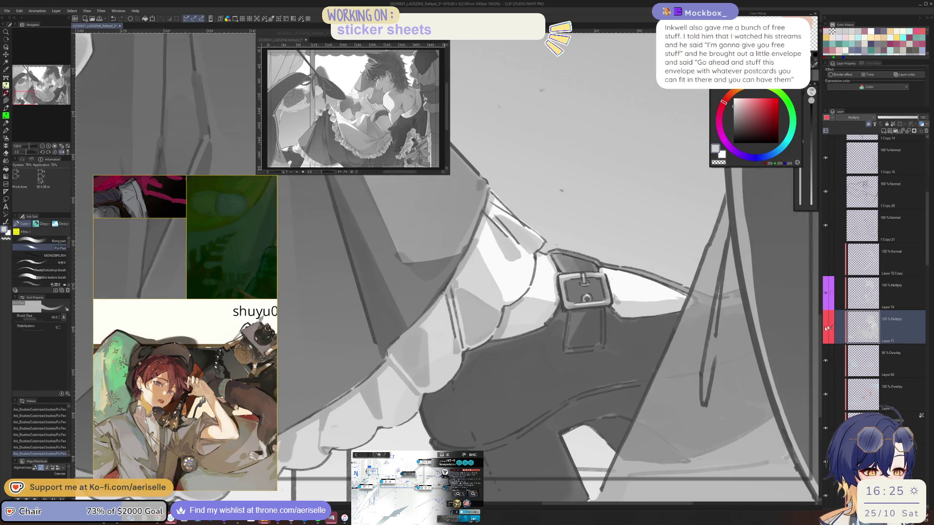
Toggle Layer 71's visibility to compare, shrink the brush to 25, and save the file
left_click(827, 328)
left_click(827, 329)
key("bracketleft")
key("bracketleft")
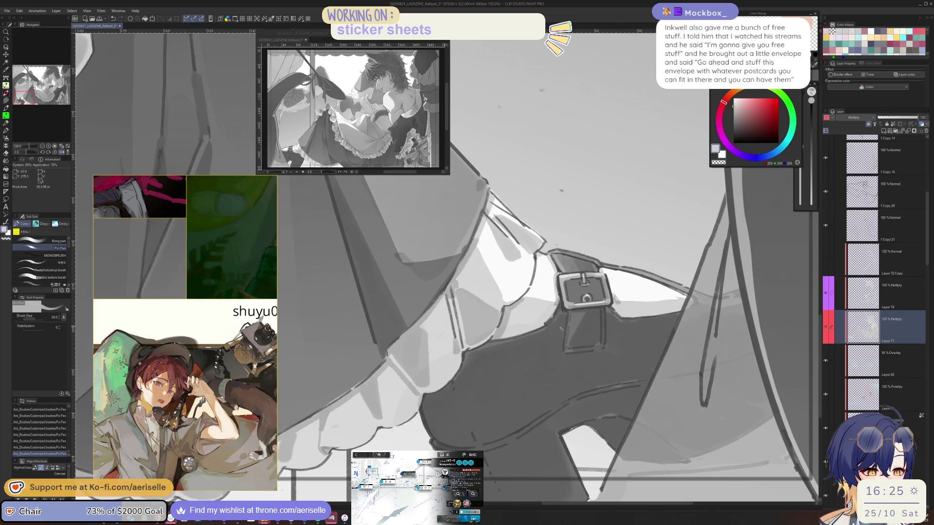
key("ctrl+s")
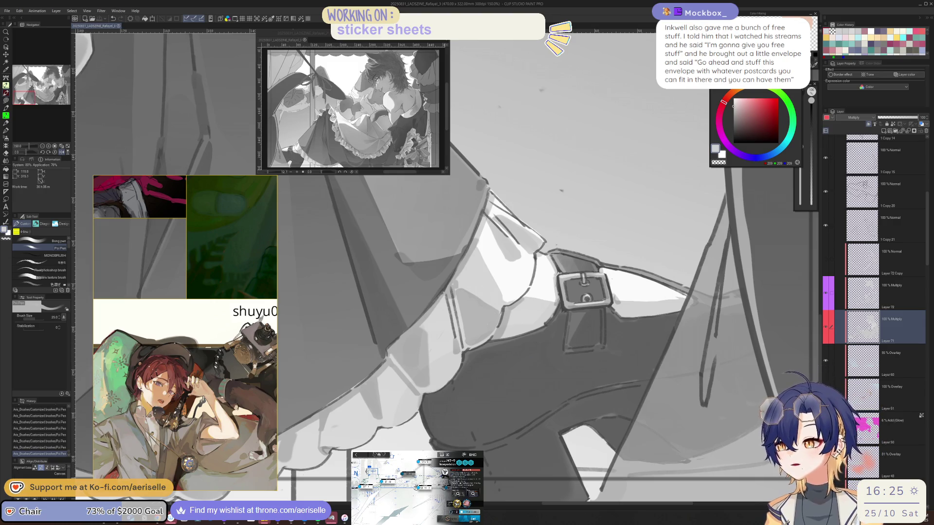
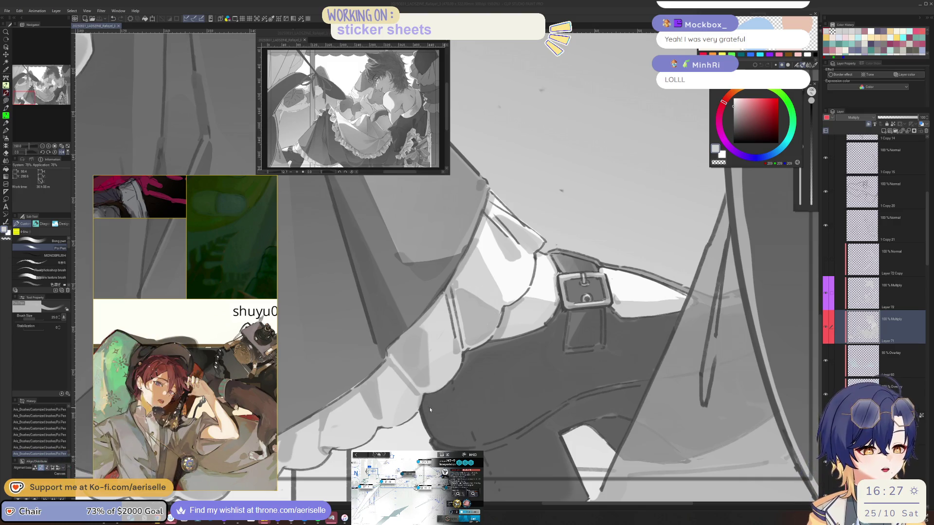
Rotate and mirror the view to bring the buckle up, reselecting Layer 71 (Multiply)
left_click(451, 406)
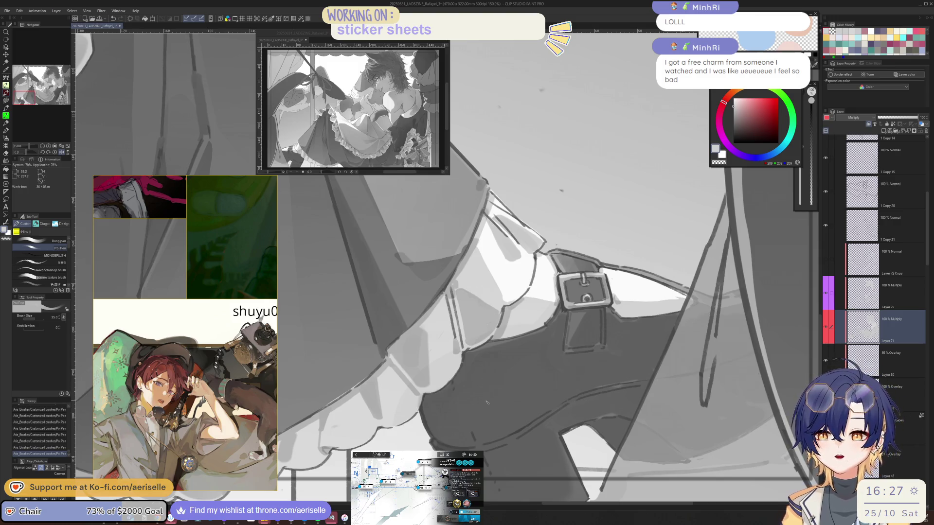
key("minus")
key("minus")
key("minus")
key("minus")
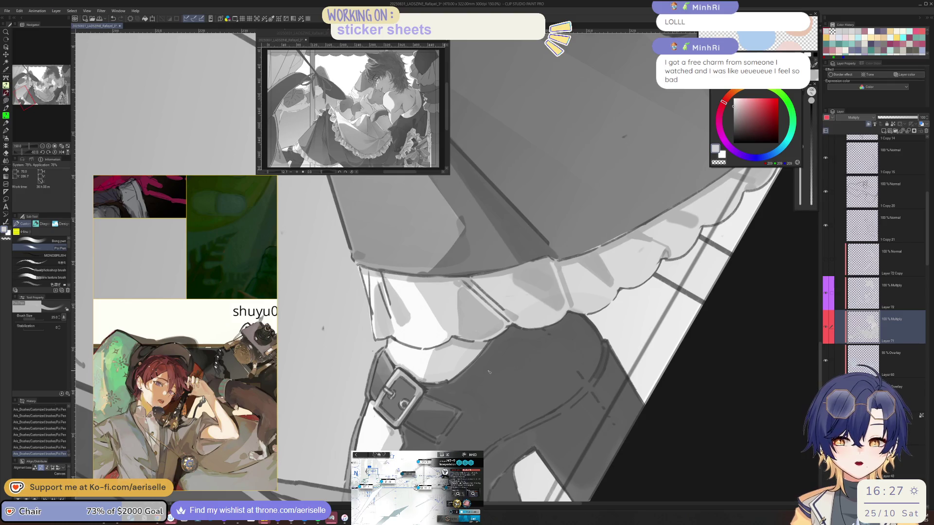
key("minus")
key("minus")
key("minus")
key("bracketleft")
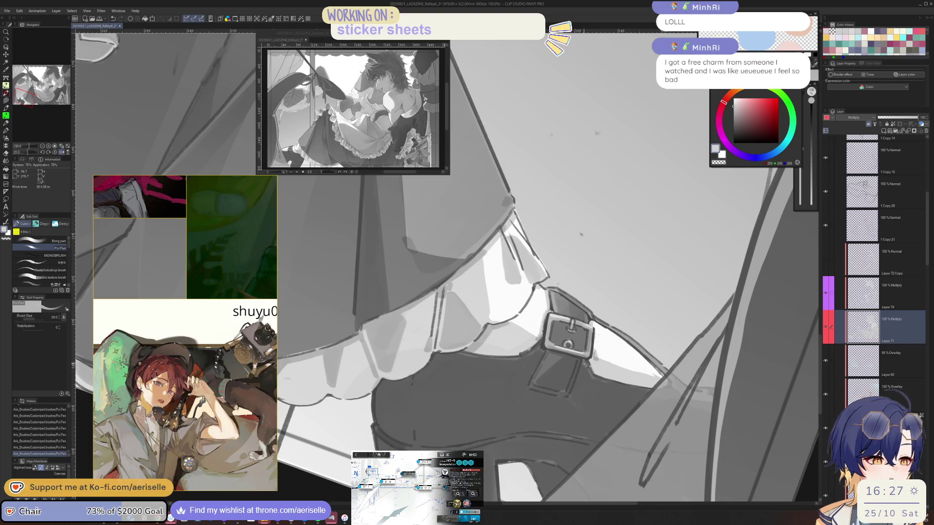
scroll(586, 366, "down", 2)
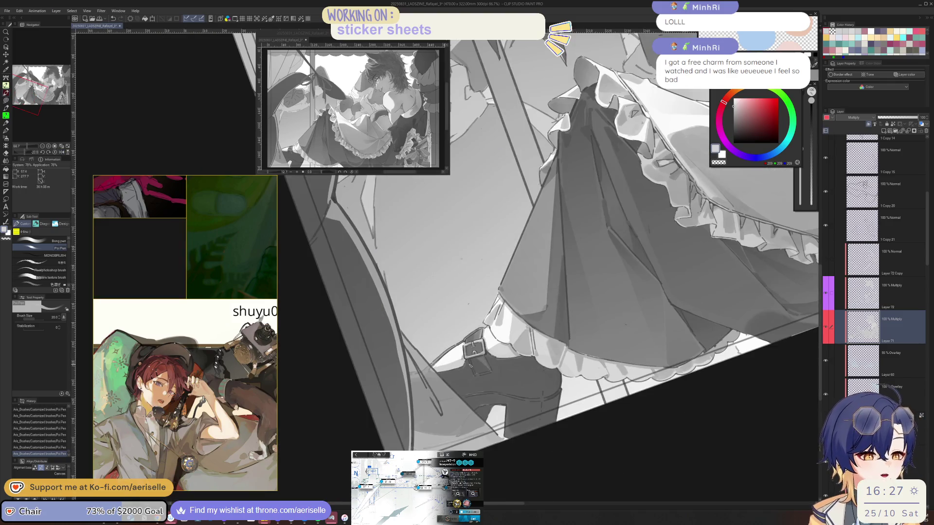
scroll(470, 364, "up", 2)
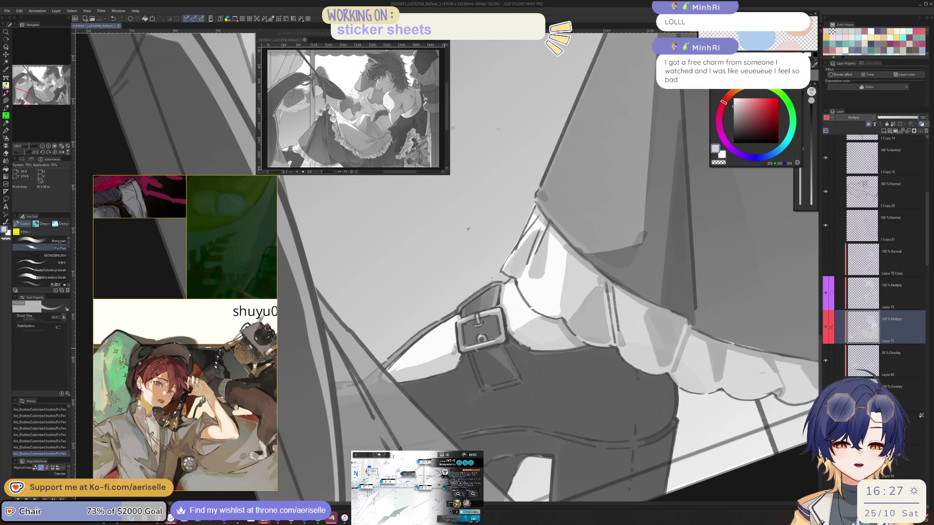
key("h")
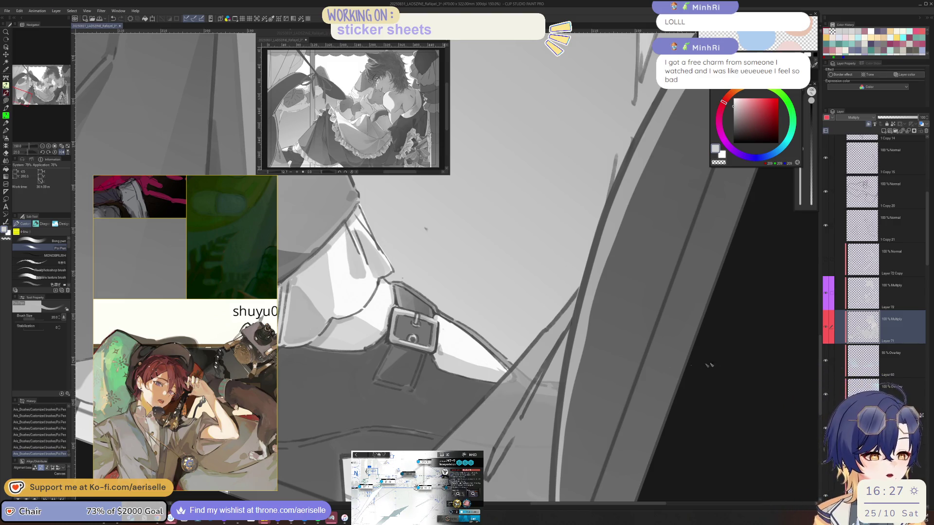
scroll(875, 272, "up", 10)
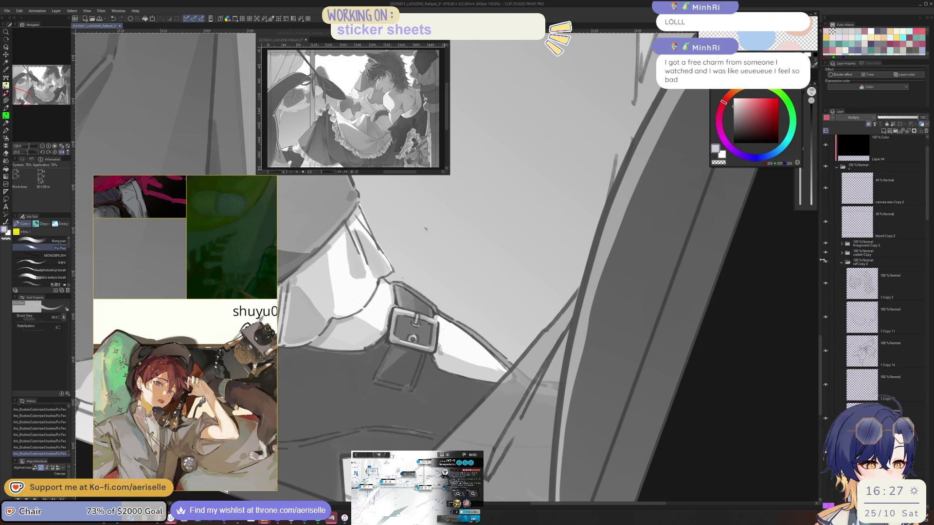
key("minus")
key("minus")
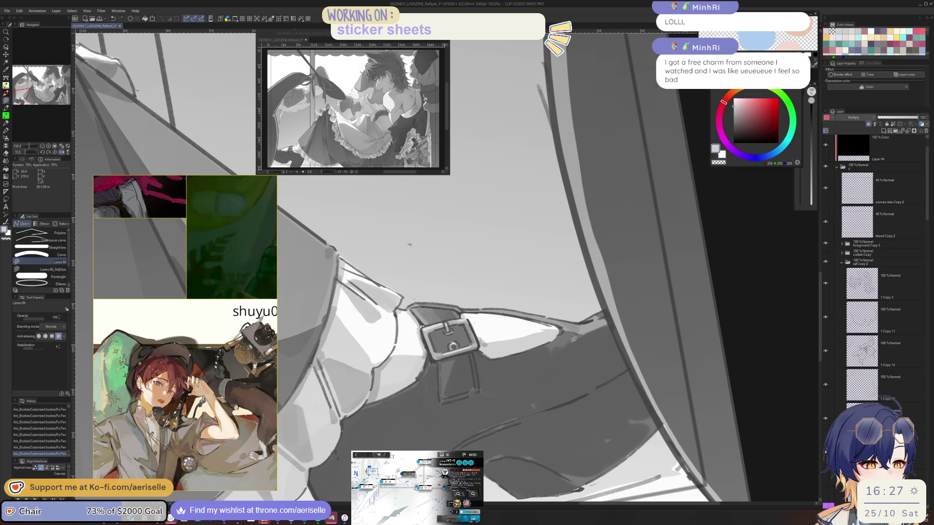
left_click(590, 327, "ctrl+shift")
scroll(876, 291, "down", 10)
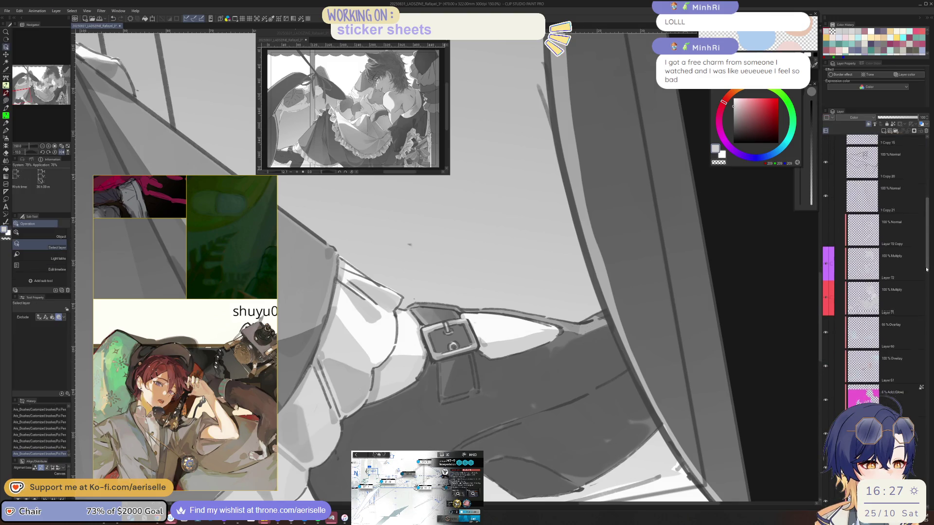
left_click(876, 290)
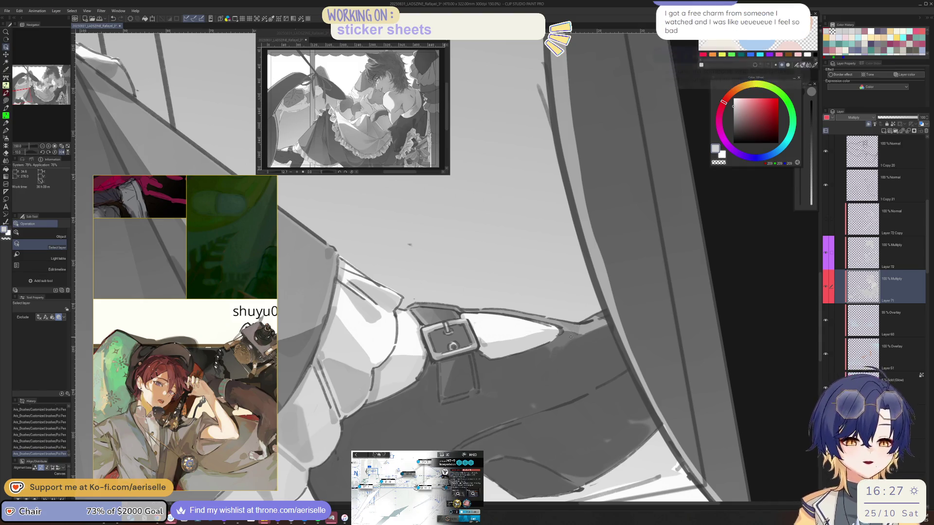
mouse_move(511, 336)
left_mouse_down()
mouse_move(533, 347)
mouse_move(505, 369)
left_mouse_up()
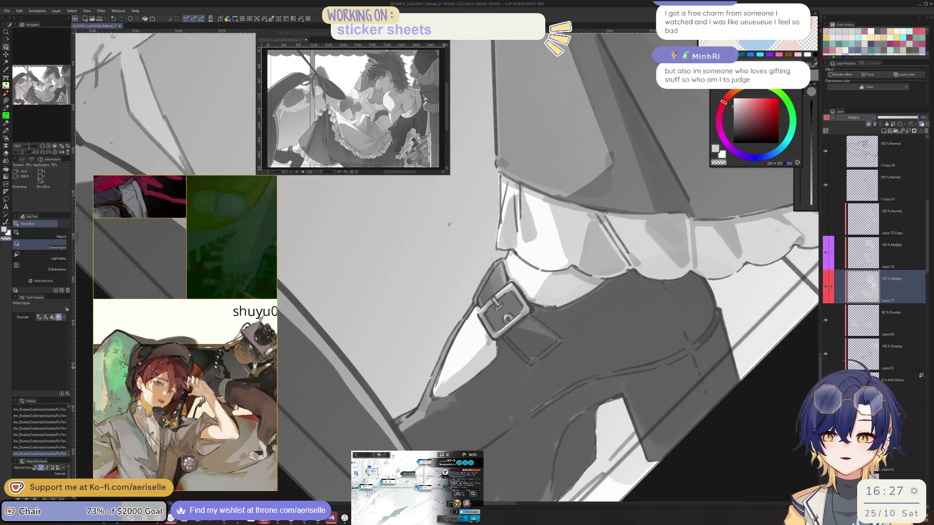
left_click_drag(526, 411, 519, 382)
Set up the pen at size 40 with grey on Layer 72, testing a mark near the buckle
key("p")
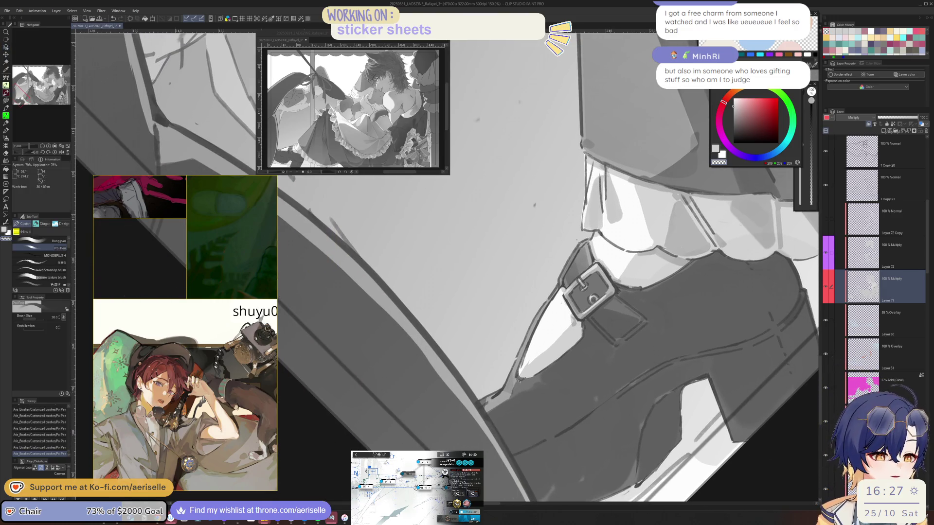
key("bracketright")
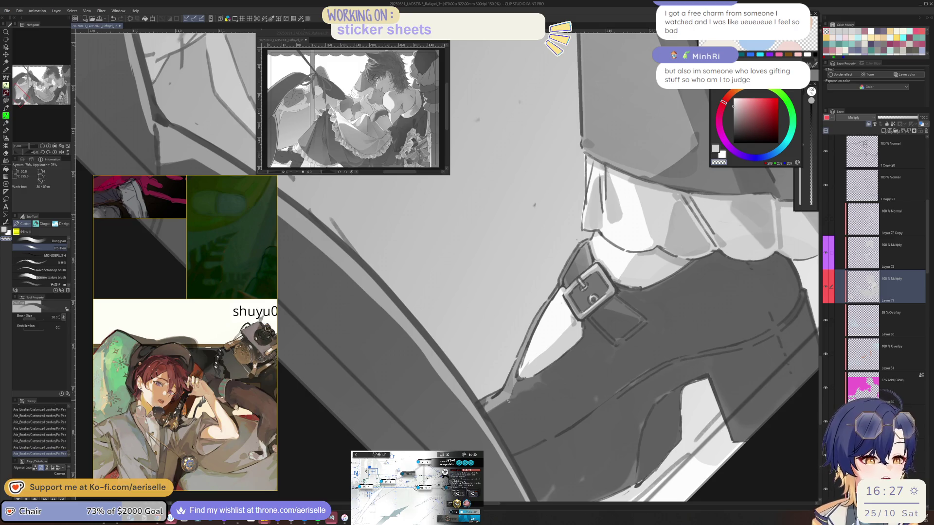
key("ctrl+z")
left_click(858, 259)
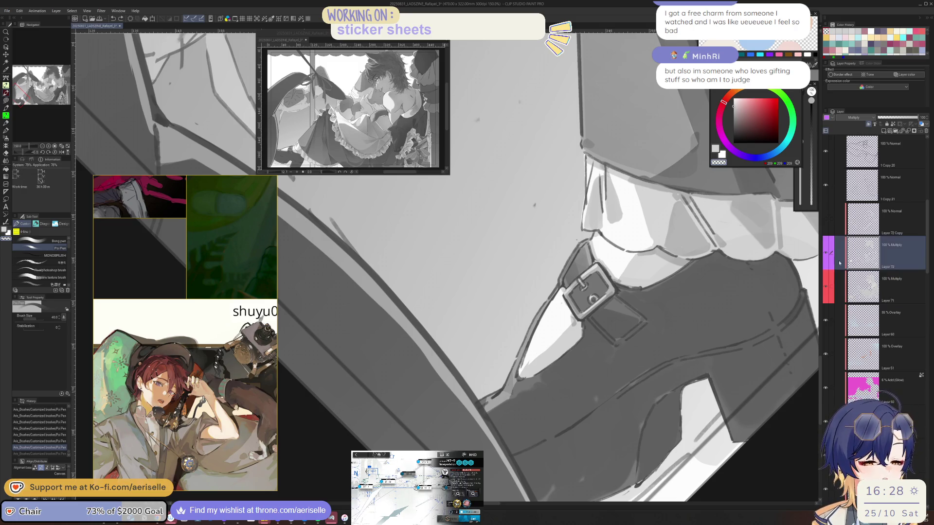
key("ctrl+y")
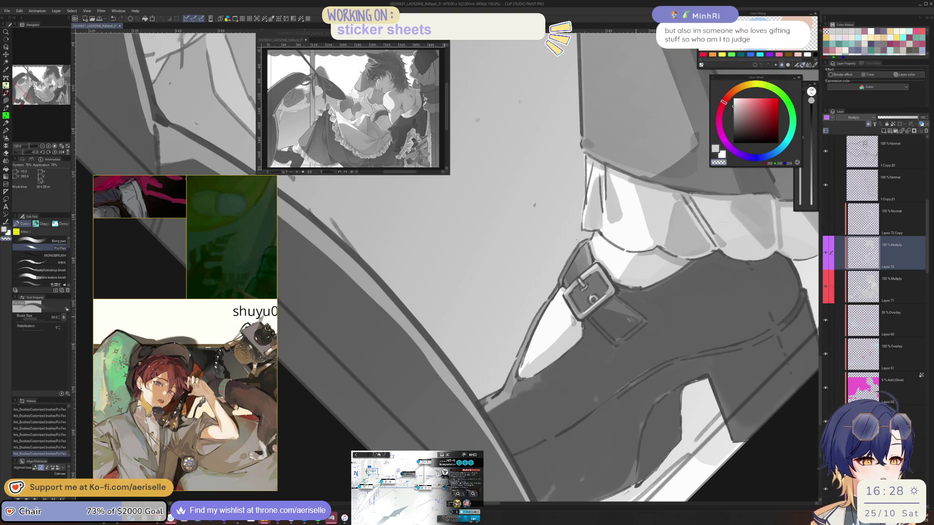
key("c")
scroll(574, 276, "down", 3)
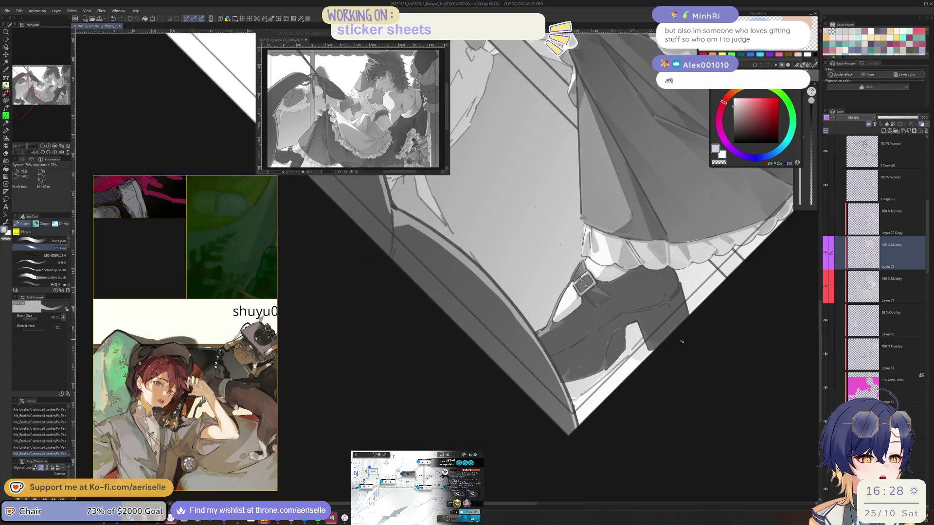
scroll(561, 322, "up", 4)
left_click(565, 322)
key("ctrl+z")
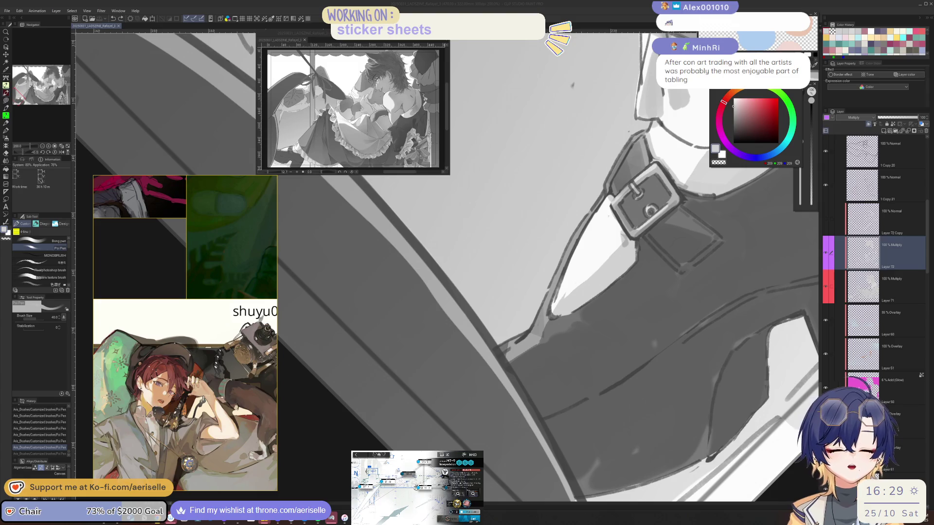
Lay a short shading stroke by the buckle at brush size 15, undoing and redoing to compare
left_click(554, 339)
scroll(555, 339, "down", 4)
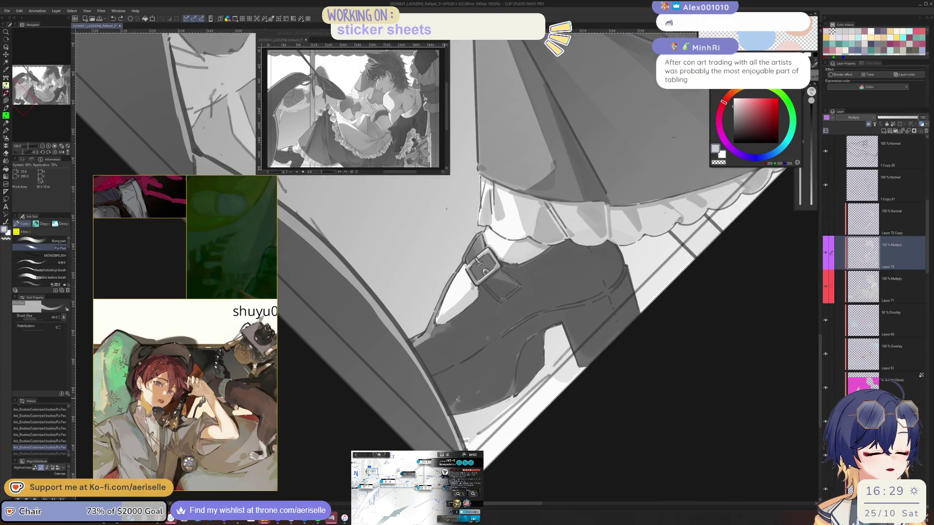
left_click(457, 404)
key("ctrl+z")
key("bracketleft")
key("bracketleft")
key("h")
mouse_move(532, 314)
left_mouse_down()
mouse_move(552, 434)
mouse_move(602, 439)
mouse_move(610, 430)
left_mouse_up()
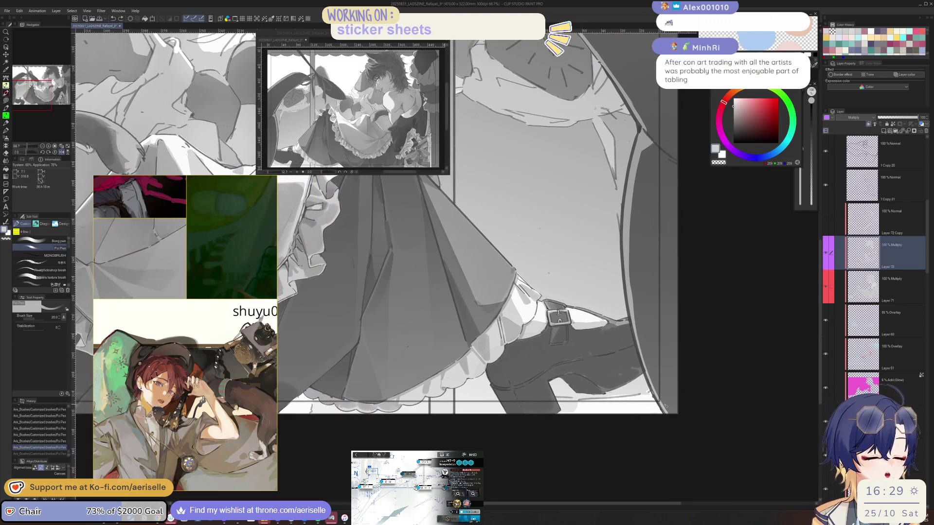
scroll(496, 361, "up", 2)
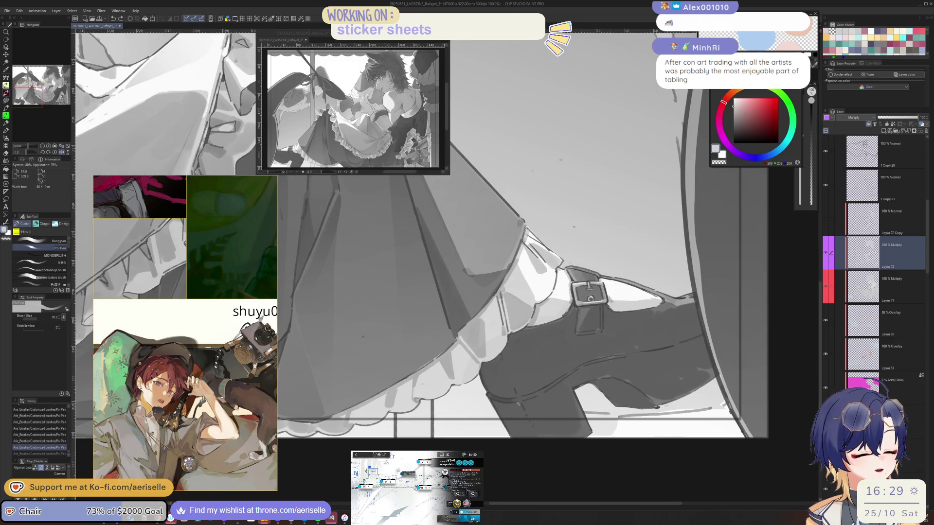
key("bracketleft")
key("bracketleft")
key("bracketleft")
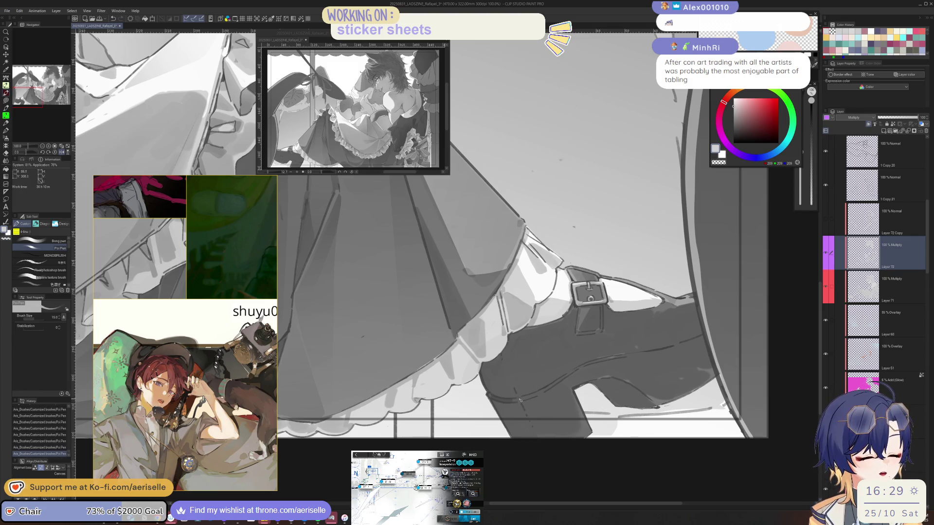
key("ctrl+y")
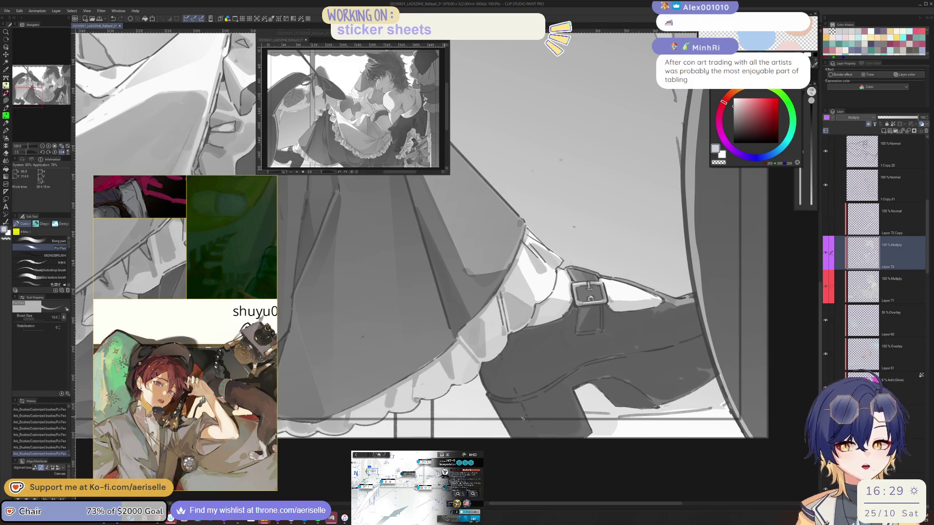
key("ctrl+z")
key("ctrl+y")
left_click_drag(520, 404, 593, 342)
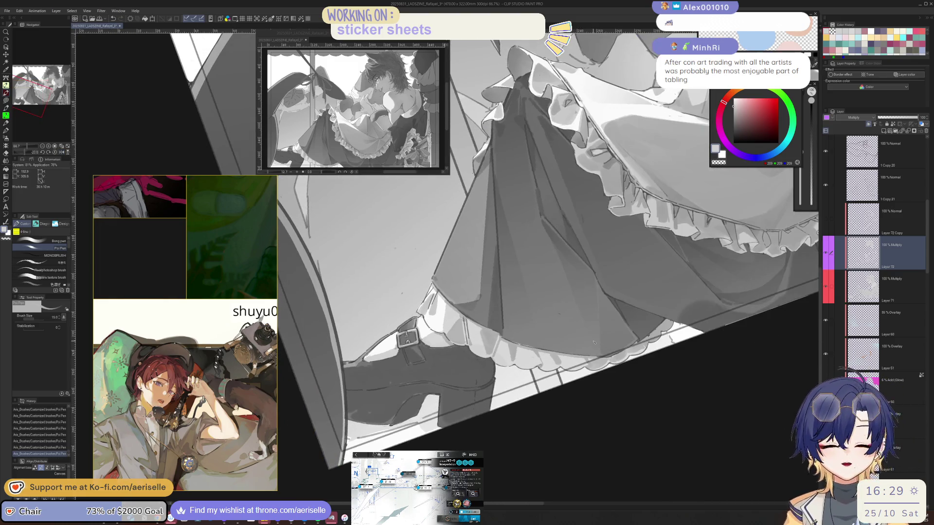
Shade the dark area below the frill at brush size 70, mirroring the view to check it
scroll(594, 342, "up", 2)
scroll(412, 387, "up", 2)
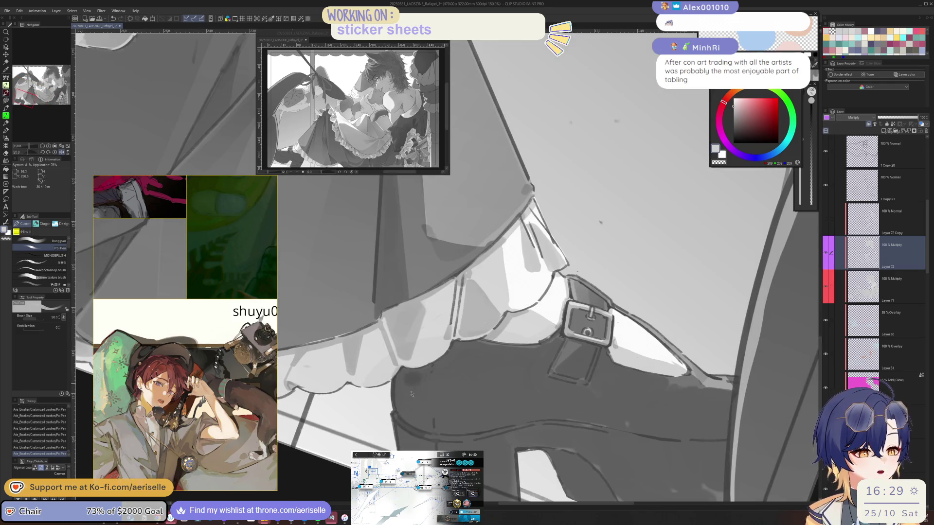
key("bracketright")
key("bracketright")
key("ctrl+z")
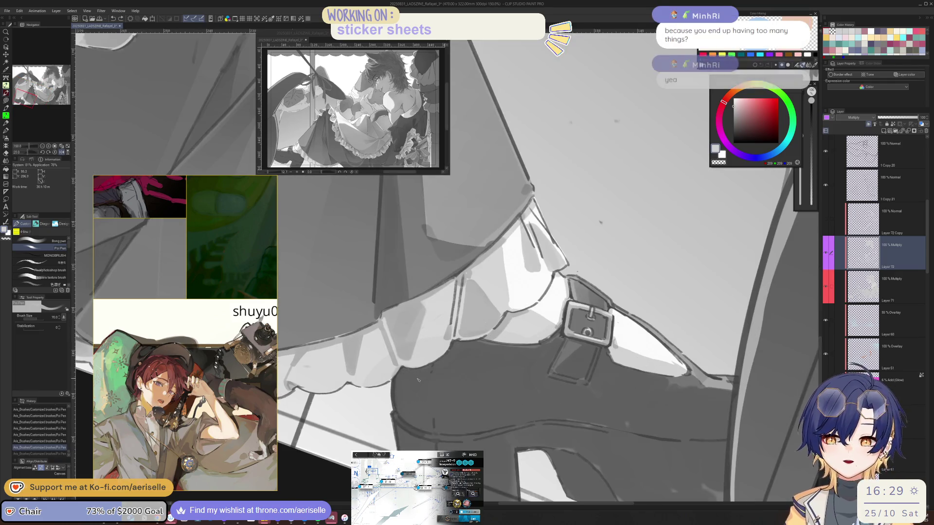
key("ctrl+y")
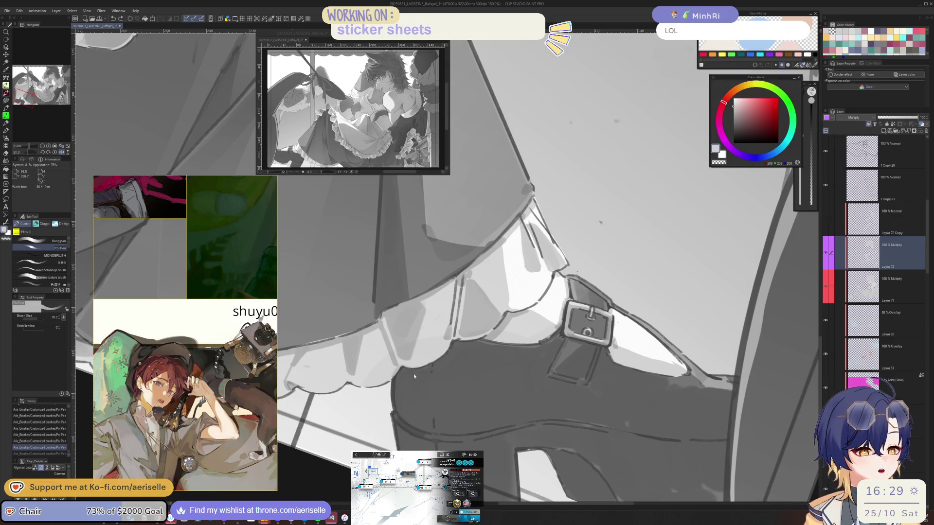
mouse_move(420, 382)
left_mouse_down()
mouse_move(402, 421)
mouse_move(423, 430)
left_mouse_up()
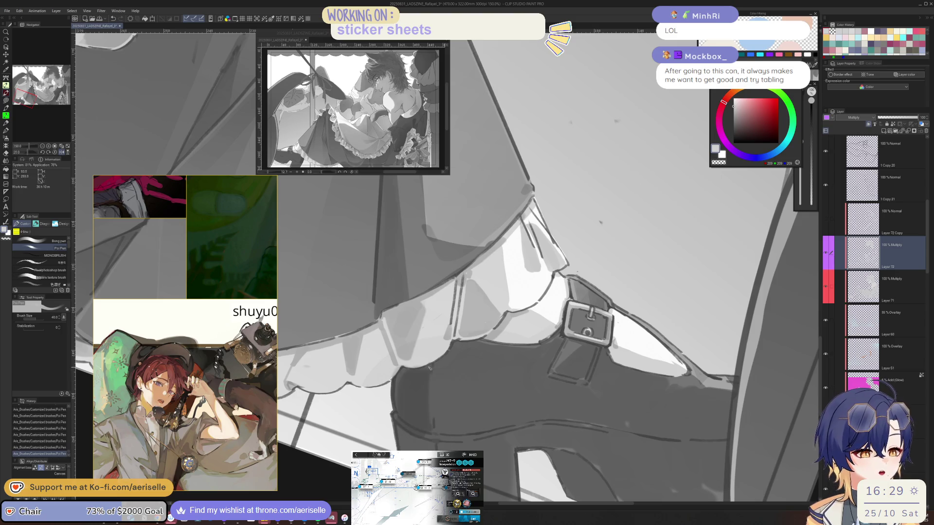
key("h")
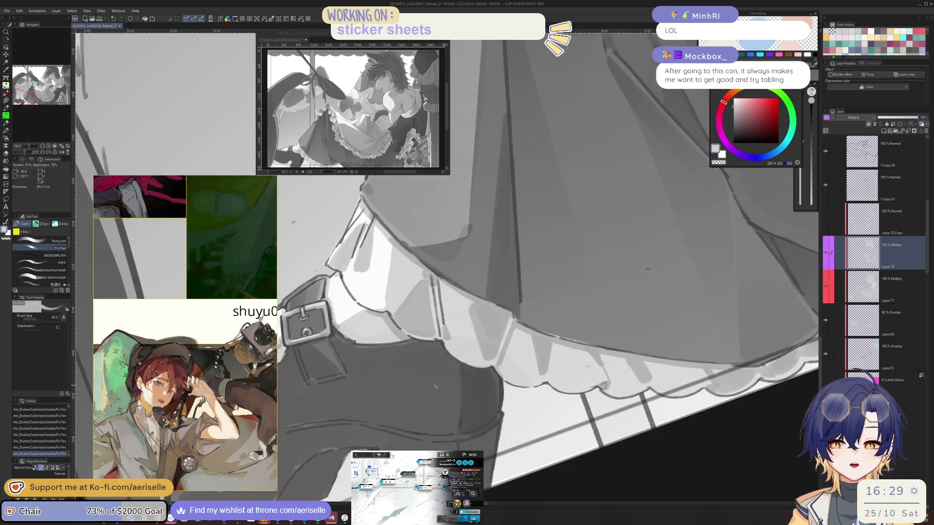
key("h")
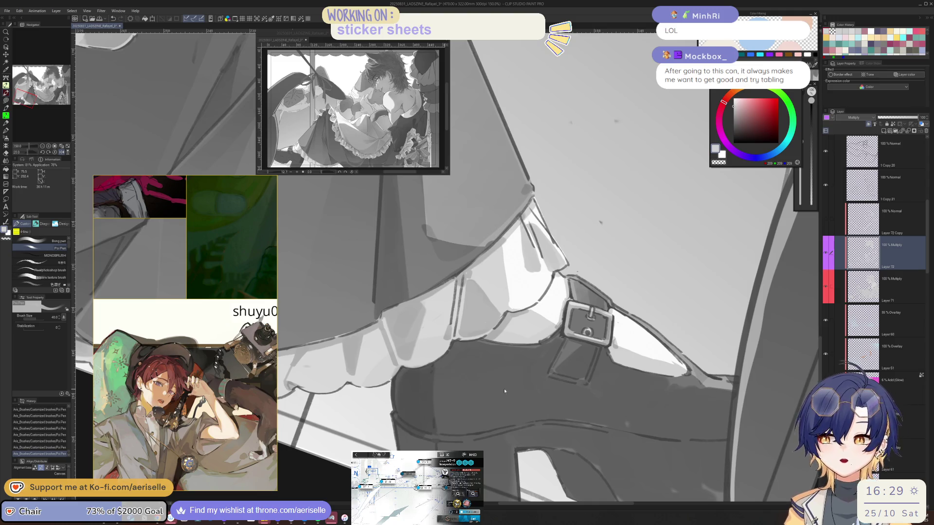
key("h")
key("-")
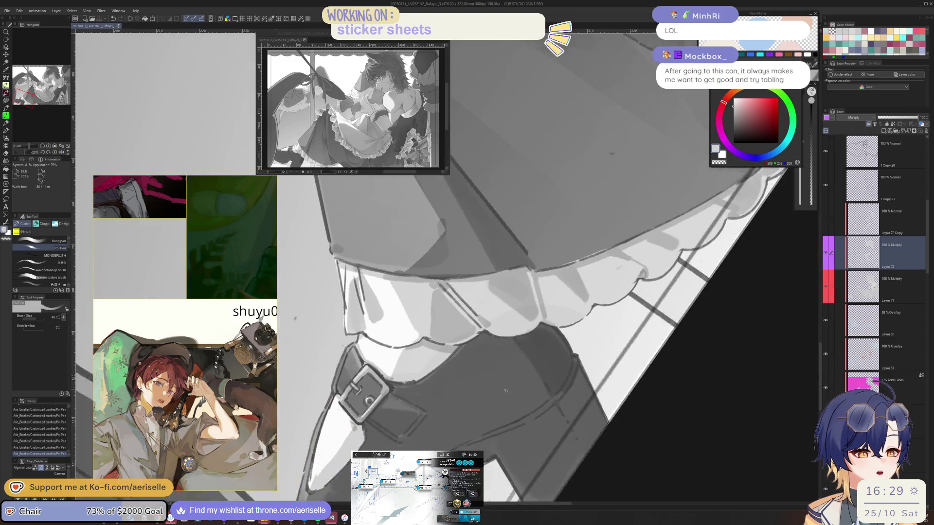
key("h")
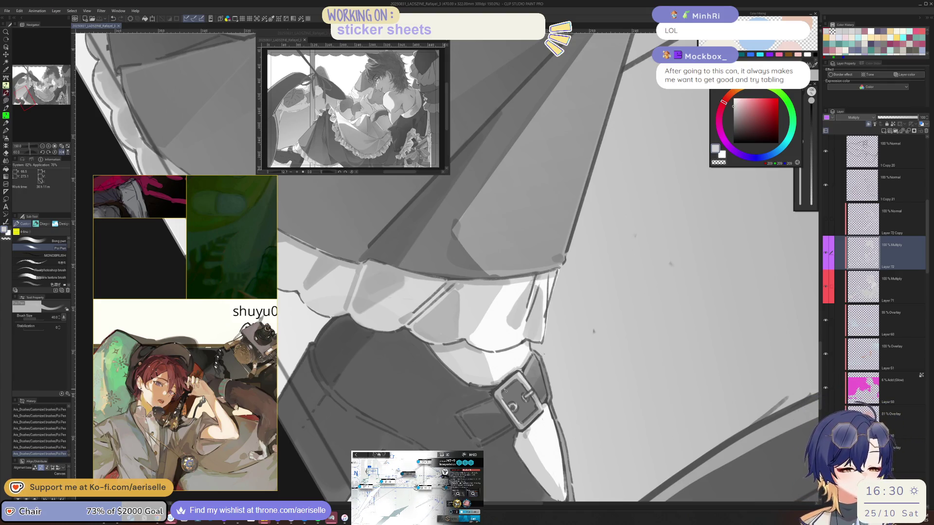
key("h")
left_click_drag(483, 339, 444, 392)
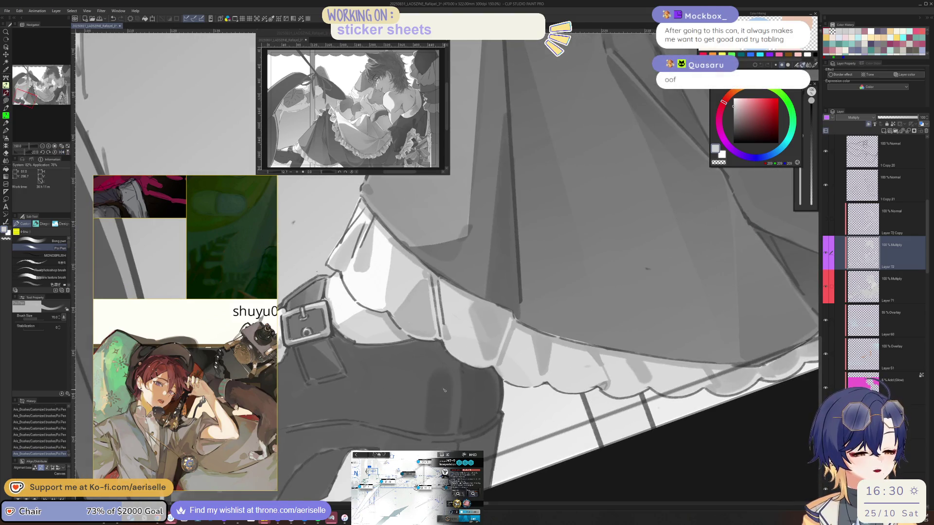
Try shading strokes on the skirt at brush sizes 80 and 100, undoing them
key("ctrl+z")
key("h")
mouse_move(471, 351)
left_mouse_down()
mouse_move(452, 375)
mouse_move(457, 428)
left_mouse_up()
key("ctrl+z")
key("bracketright")
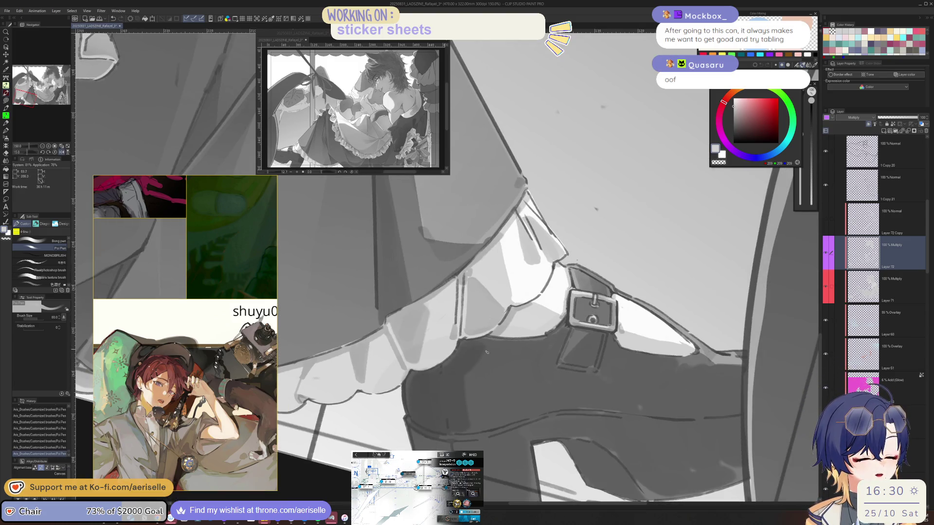
mouse_move(488, 351)
left_mouse_down()
mouse_move(479, 428)
mouse_move(511, 428)
left_mouse_up()
key("bracketright")
key("bracketright")
key("ctrl+z")
key("bracketleft")
key("bracketleft")
key("bracketleft")
Paint dark shading strokes across the skirt at brush sizes 60, 50 and 70
mouse_move(488, 355)
left_mouse_down()
mouse_move(509, 360)
mouse_move(517, 420)
left_mouse_up()
left_click_drag(518, 345, 540, 413)
key("bracketleft")
left_click_drag(547, 355, 544, 412)
key("bracketright")
left_click_drag(559, 340, 574, 408)
key("ctrl+minus")
key("minus")
key("minus")
key("minus")
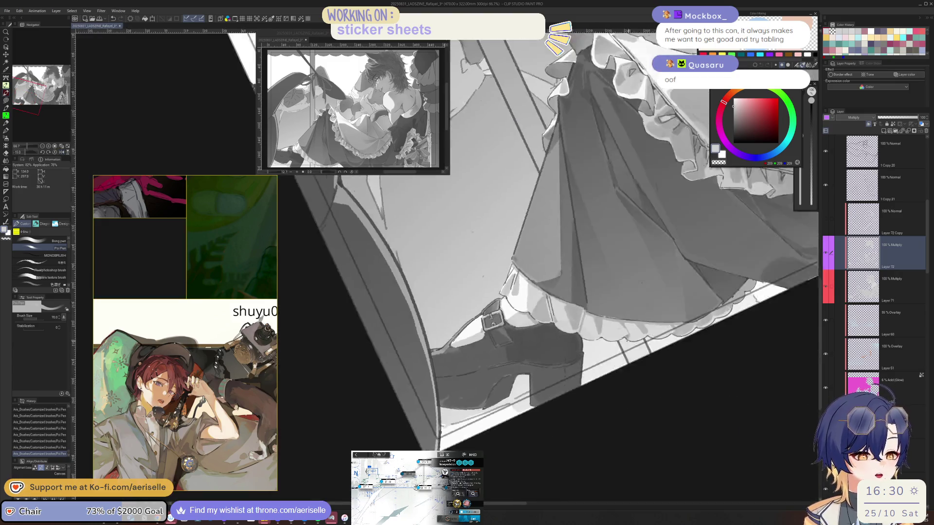
Undo and redo the last stroke, then shade the shoe heel darker
key("ctrl+minus")
mouse_move(562, 297)
left_mouse_down()
mouse_move(443, 305)
mouse_move(459, 358)
mouse_move(452, 403)
mouse_move(460, 385)
left_mouse_up()
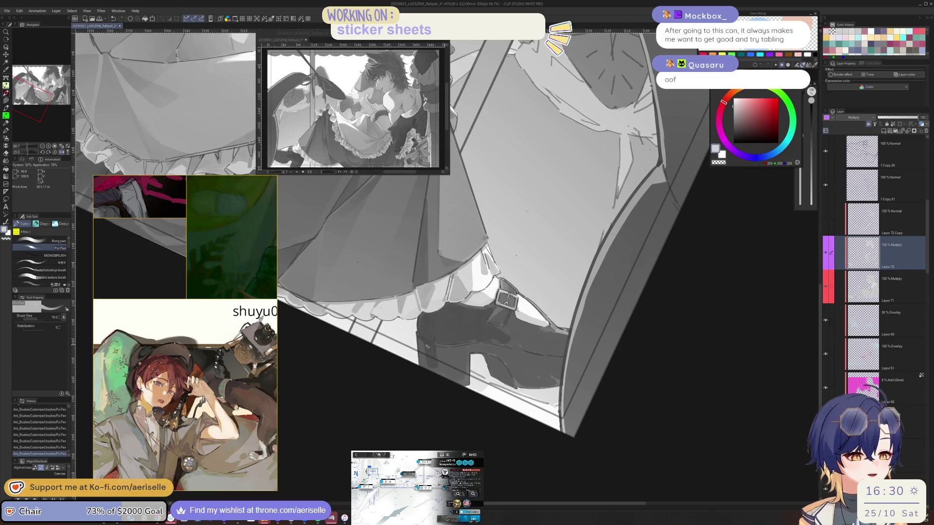
key("ctrl+z")
key("ctrl+z")
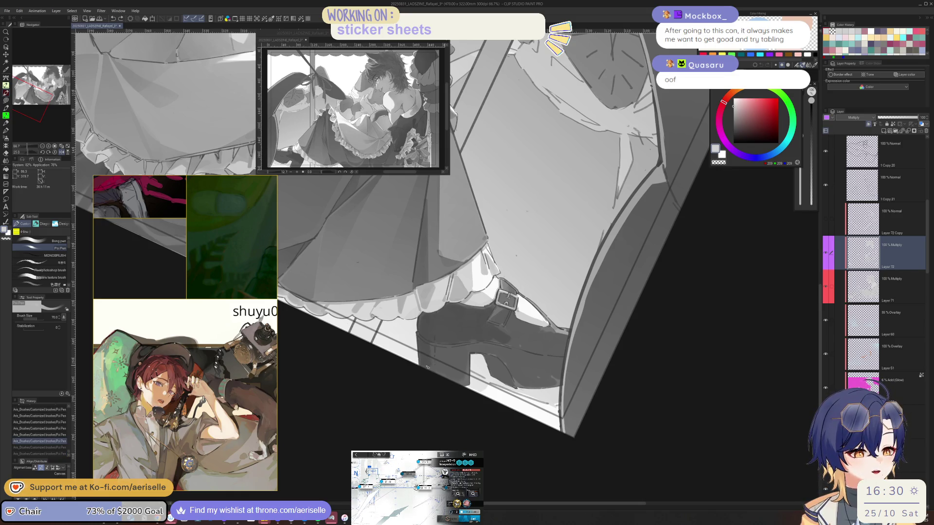
key("ctrl+y")
key("ctrl+y")
mouse_move(433, 343)
left_mouse_down()
mouse_move(438, 372)
mouse_move(465, 380)
left_mouse_up()
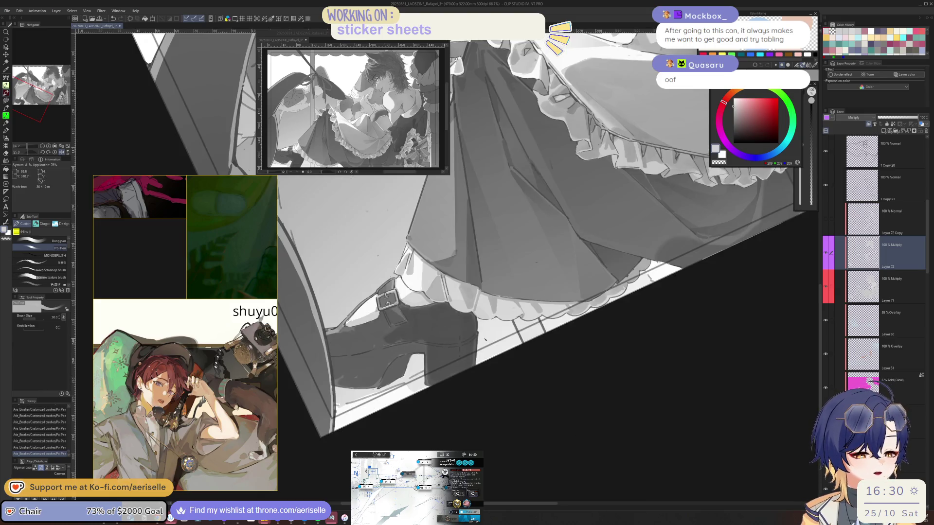
left_click_drag(465, 381, 505, 332)
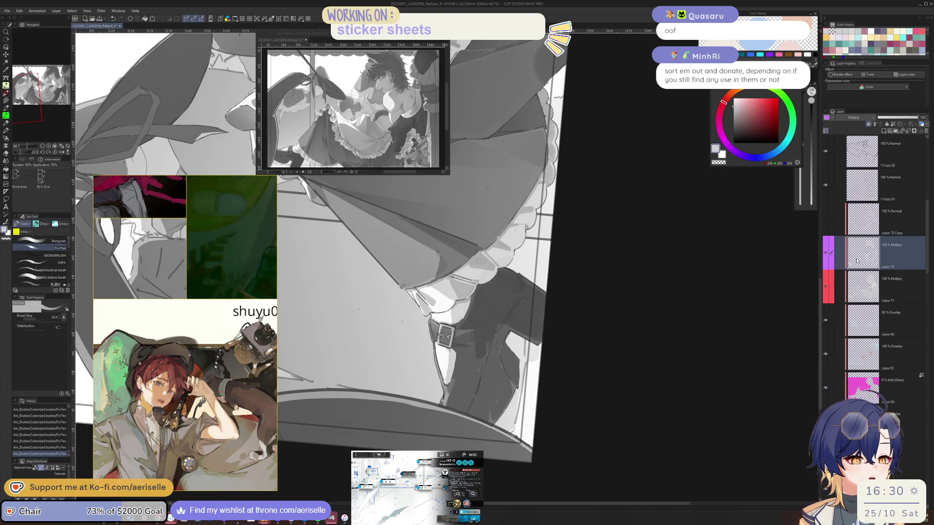
Add short shading strokes on the buckled strap at brush size 50 in a mirrored view
scroll(501, 325, "up", 4)
key("bracketleft")
key("bracketleft")
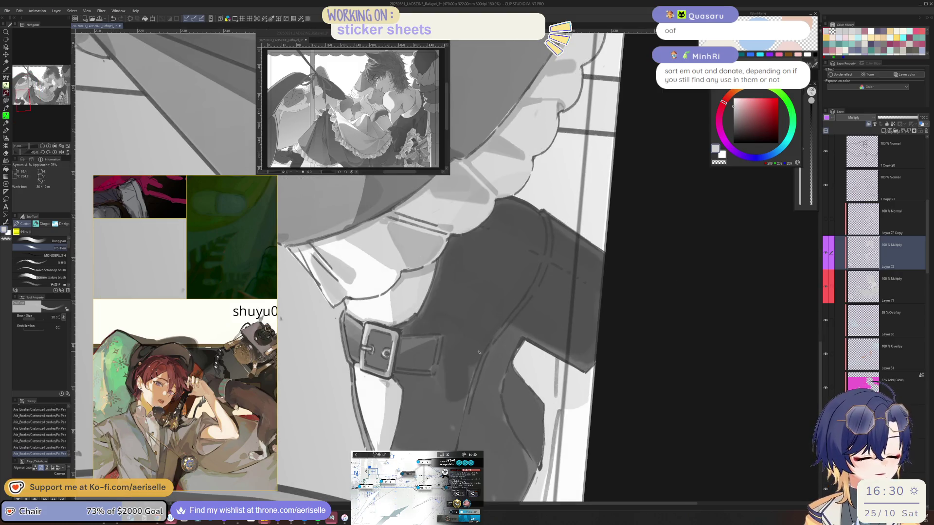
key("bracketright")
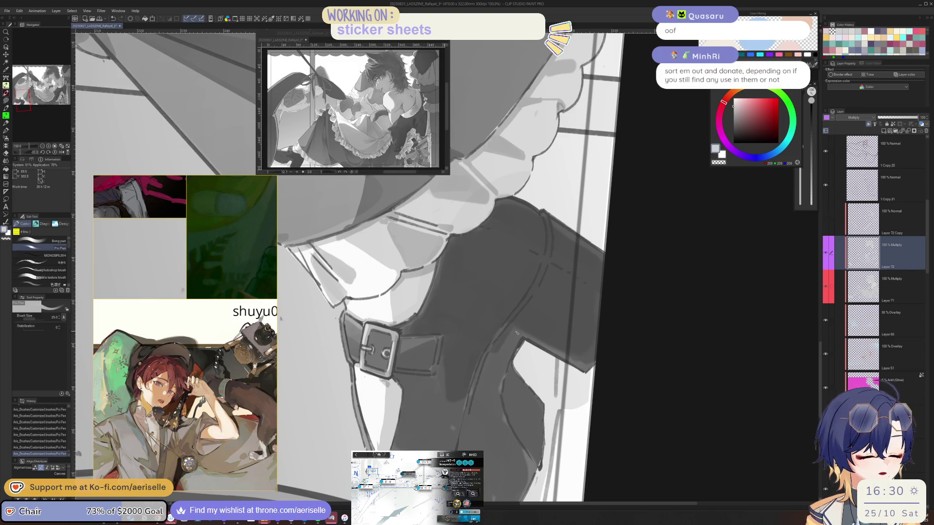
key("bracketright")
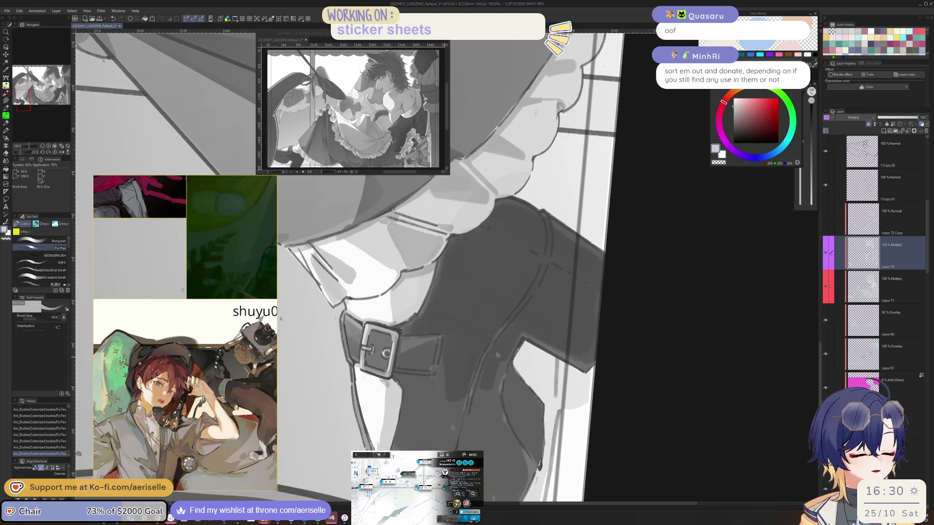
key("h")
key("bracketright")
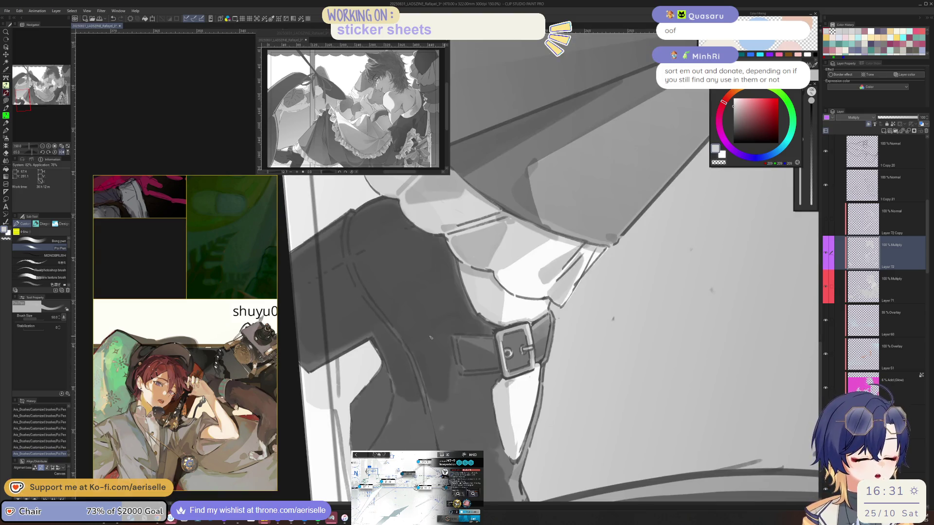
mouse_move(464, 344)
left_mouse_down()
mouse_move(470, 367)
mouse_move(477, 343)
mouse_move(466, 369)
left_mouse_up()
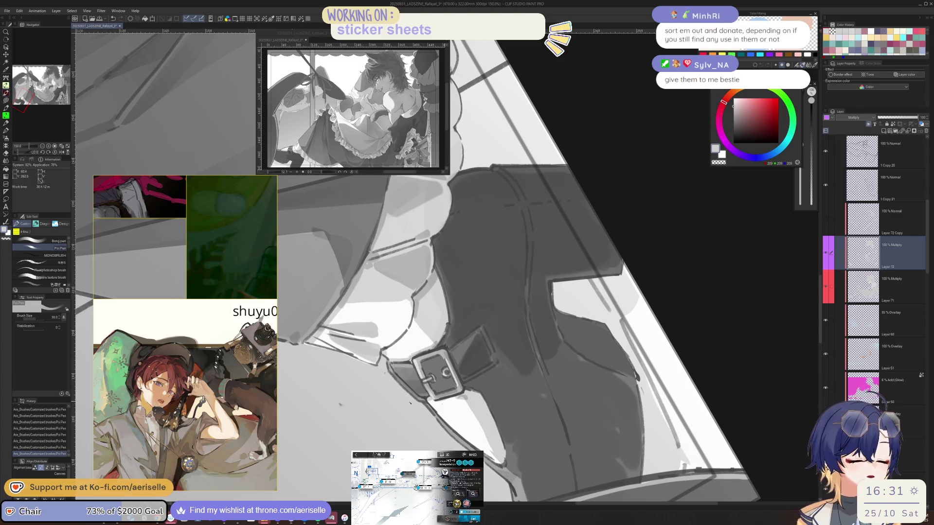
key("bracketleft")
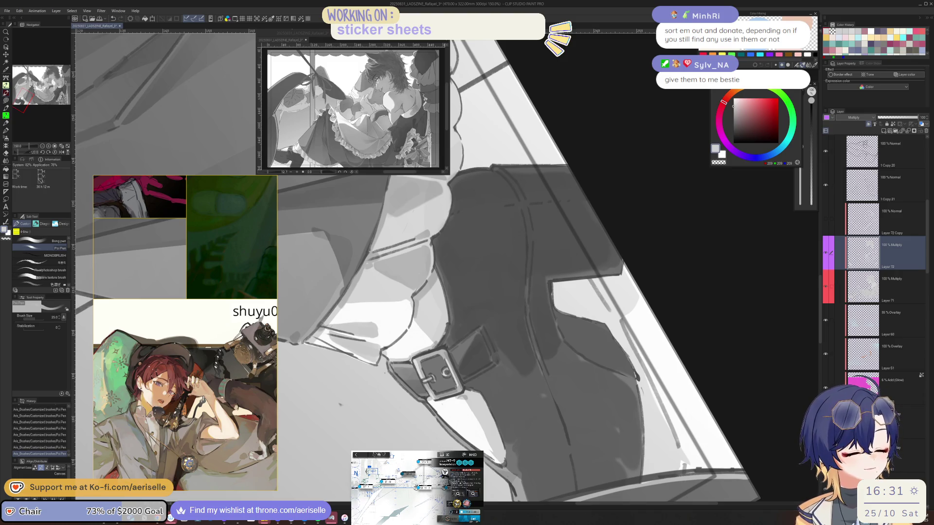
key("bracketleft")
key("bracketleft")
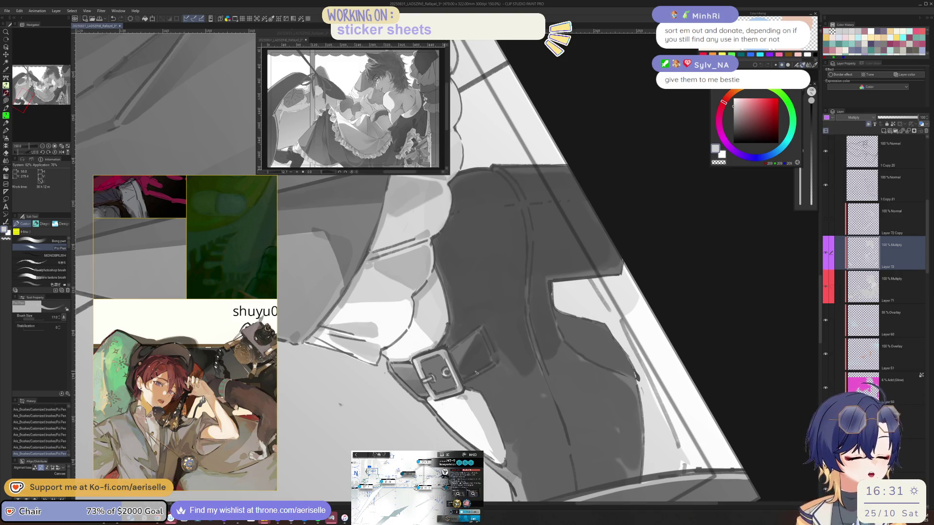
key("minus")
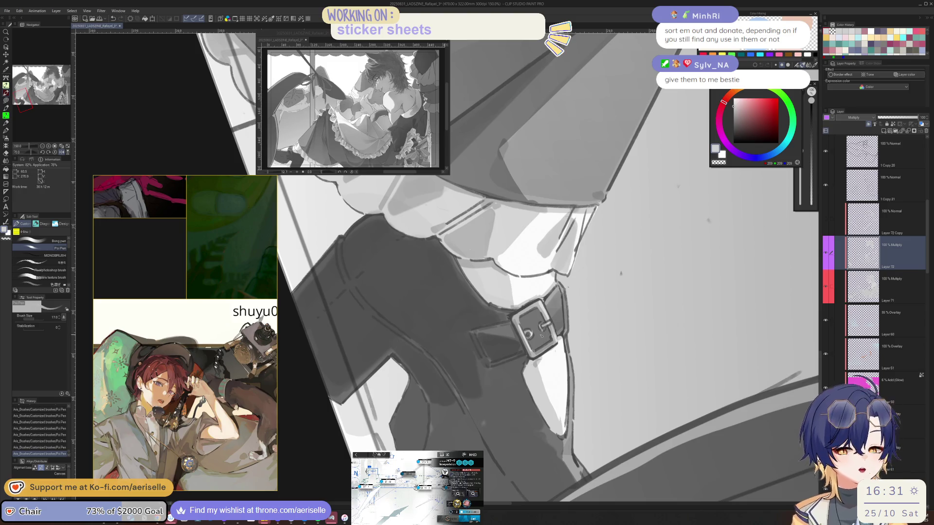
Tilt the view 45° and zoom in, painting a short dark stroke beside the buckle at size 20
key("ctrl+at")
key("minus")
key("minus")
key("minus")
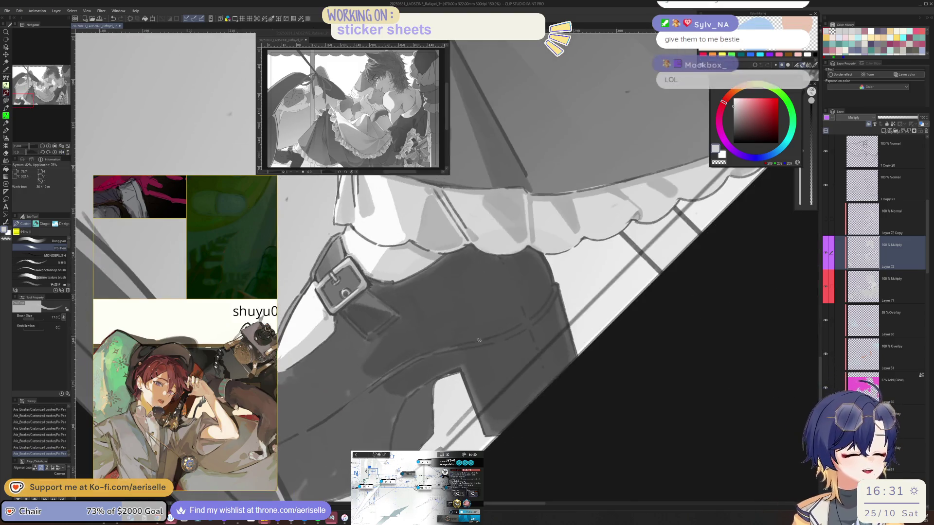
key("ctrl+plus")
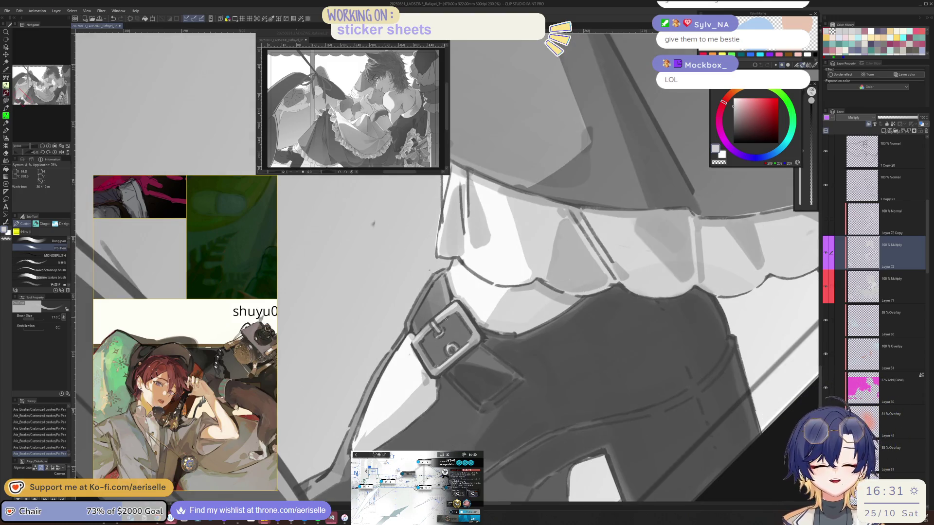
key("bracketright")
mouse_move(460, 320)
left_mouse_down()
mouse_move(455, 343)
mouse_move(464, 327)
mouse_move(436, 348)
left_mouse_up()
key("bracketleft")
key("bracketleft")
key("bracketleft")
key("bracketright")
key("bracketright")
key("bracketright")
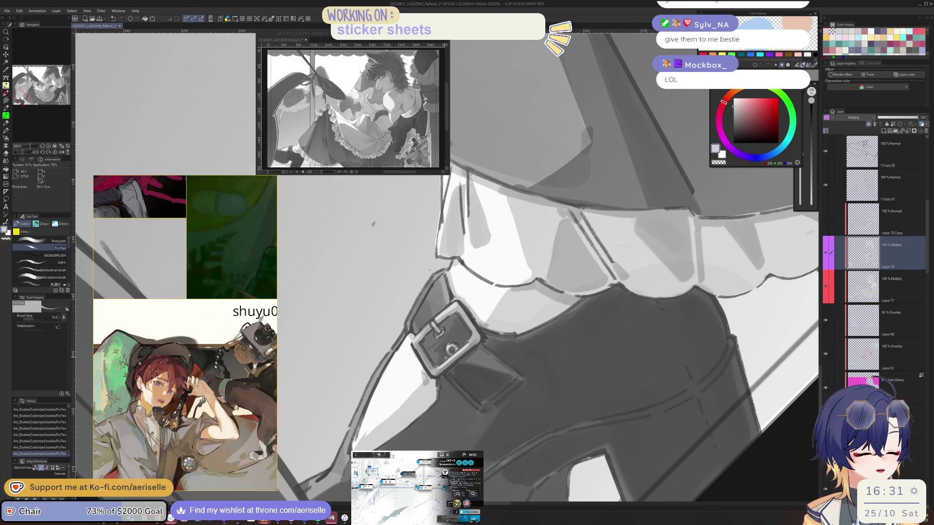
key("ctrl+@")
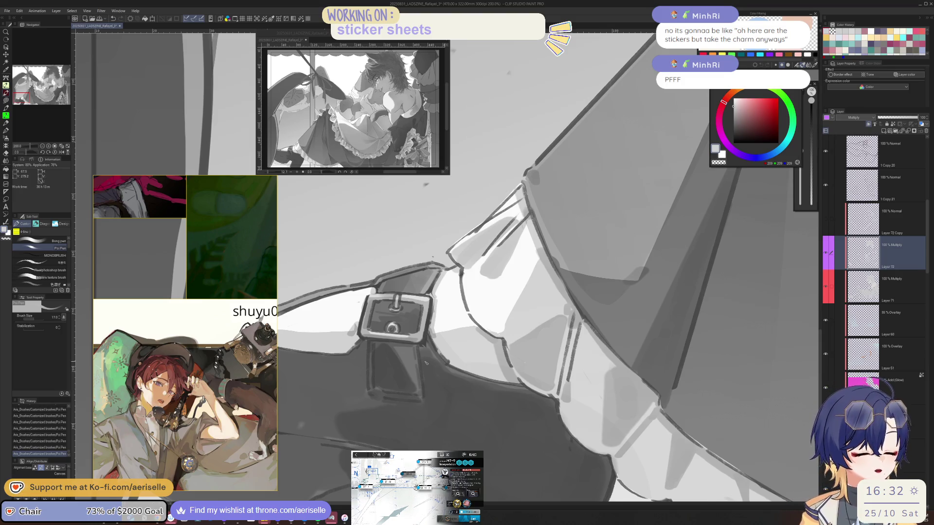
Darken the boot area with several dark shading strokes at 150% zoom
key("minus")
key("ctrl+z")
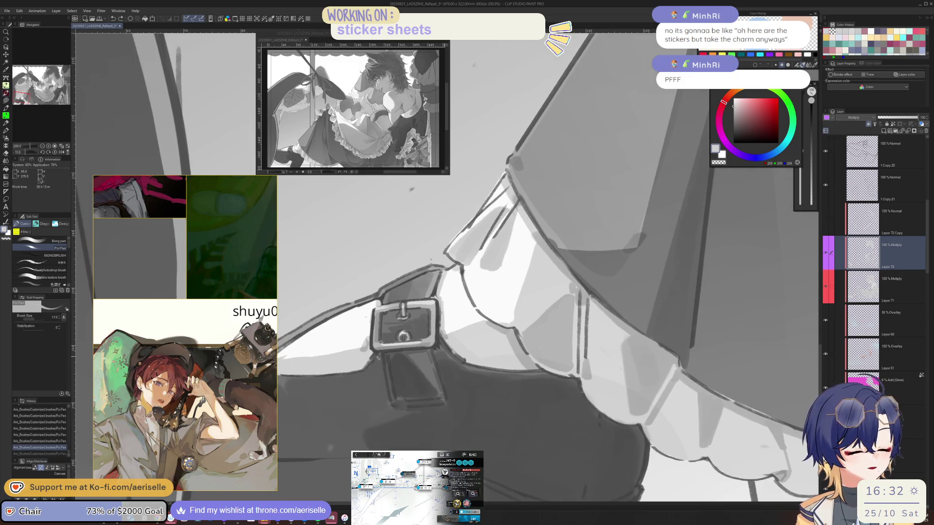
key("ctrl+y")
key("minus")
key("minus")
key("minus")
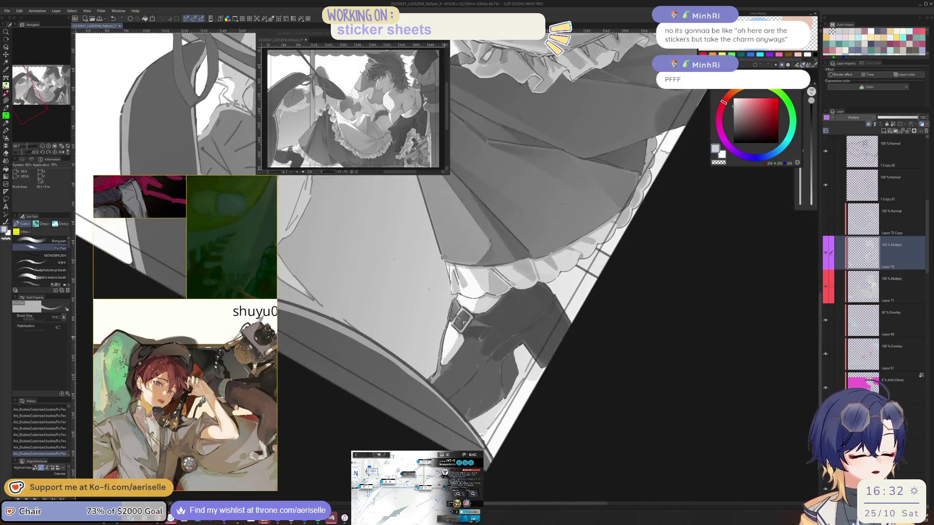
key("ctrl+minus")
left_click_drag(459, 336, 462, 375)
key("ctrl+z")
mouse_move(460, 335)
left_mouse_down()
mouse_move(467, 392)
mouse_move(462, 362)
mouse_move(445, 408)
left_mouse_up()
left_click_drag(441, 364, 423, 411)
Rotate the popsicle charm sketch to a slight angle, confirm it and clear the selection
key("minus")
key("minus")
key("ctrl+minus")
key("ctrl+minus")
key("ctrl+minus")
mouse_move(652, 302)
left_mouse_down()
mouse_move(598, 296)
mouse_move(553, 392)
mouse_move(515, 380)
left_mouse_up()
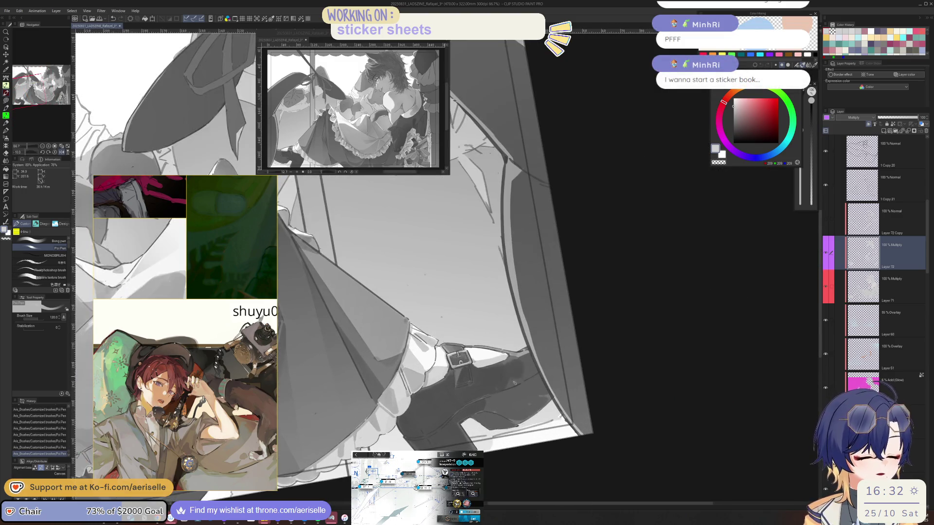
key("bracketleft")
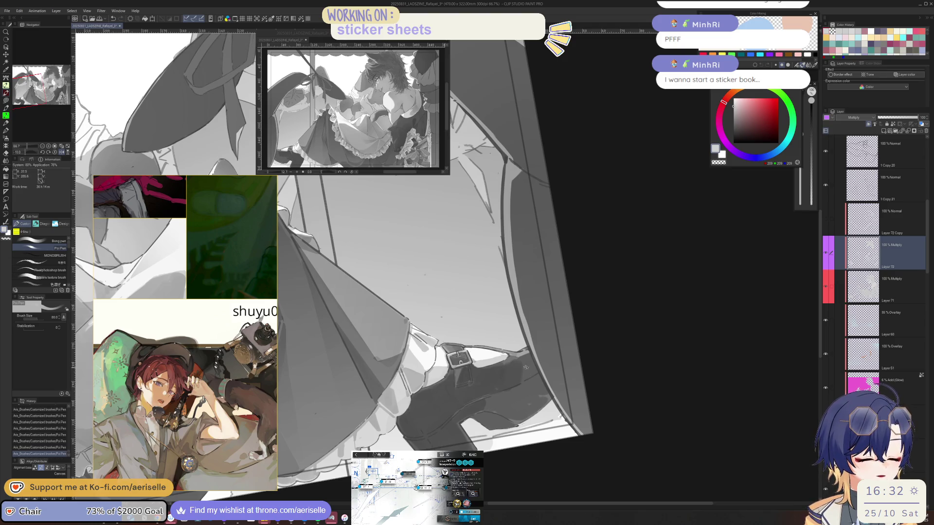
left_click_drag(521, 370, 596, 337)
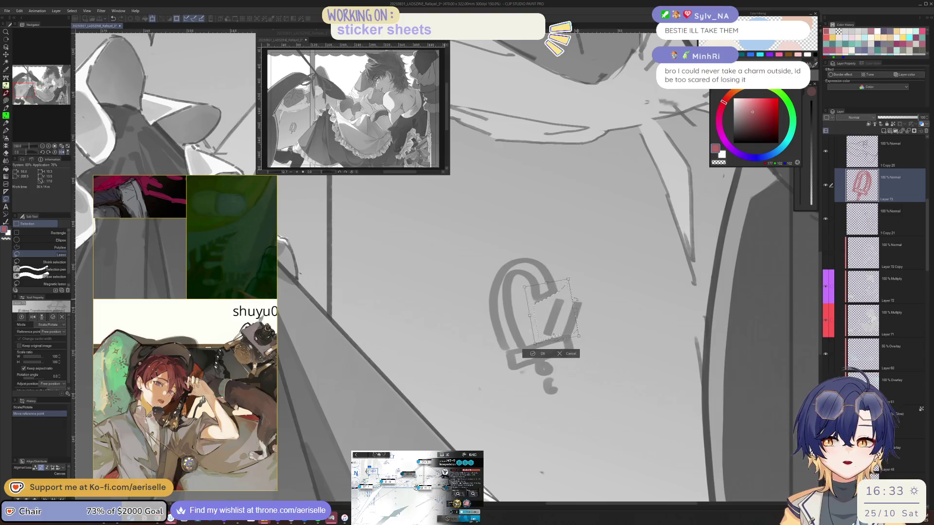
mouse_move(576, 299)
left_mouse_down()
mouse_move(586, 318)
mouse_move(568, 304)
mouse_move(560, 333)
left_mouse_up()
key("Return")
key("ctrl+d")
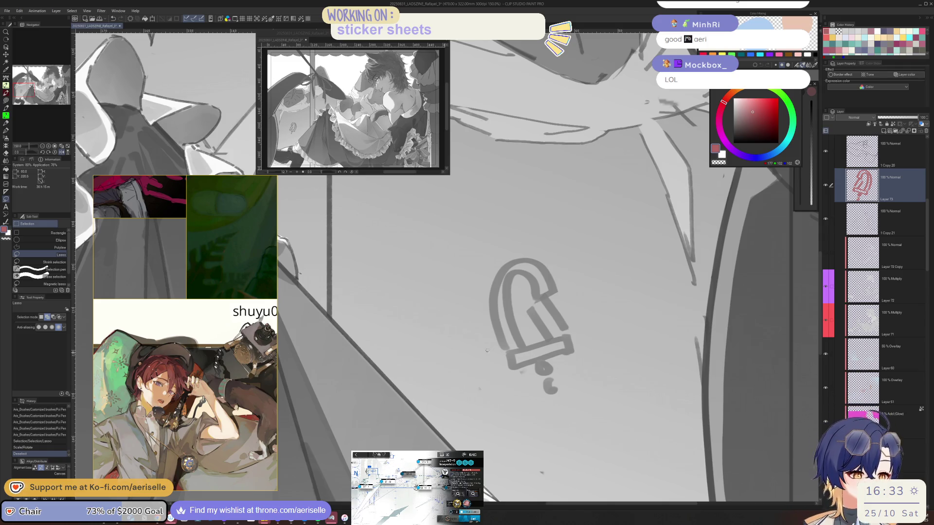
Delete the popsicle sketch layer and select Layer 72 Copy with a light grey colour
left_click(926, 131)
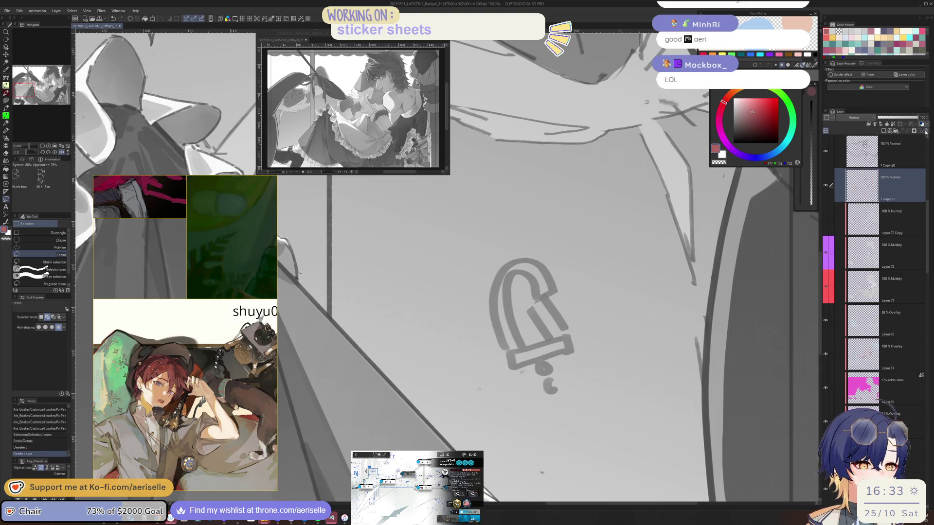
left_click(883, 251)
left_click(883, 220)
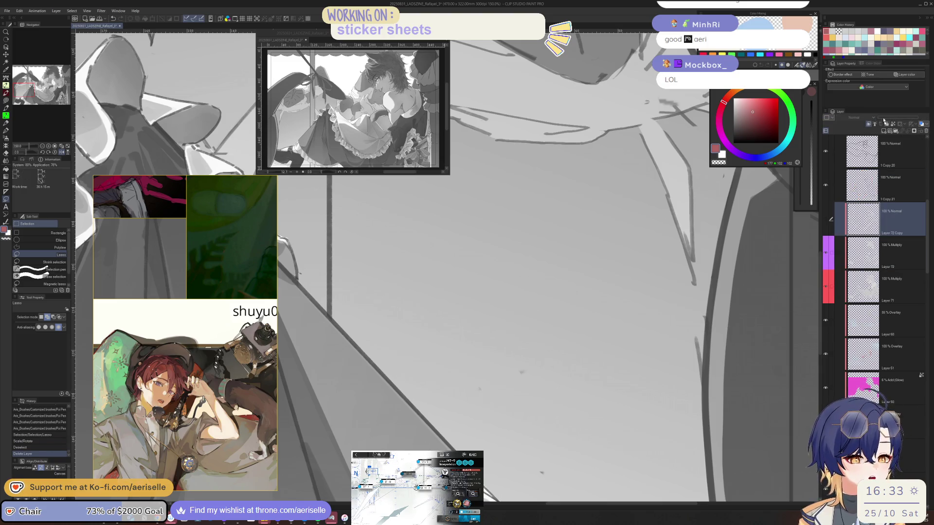
left_click(834, 32)
scroll(490, 411, "down", 3)
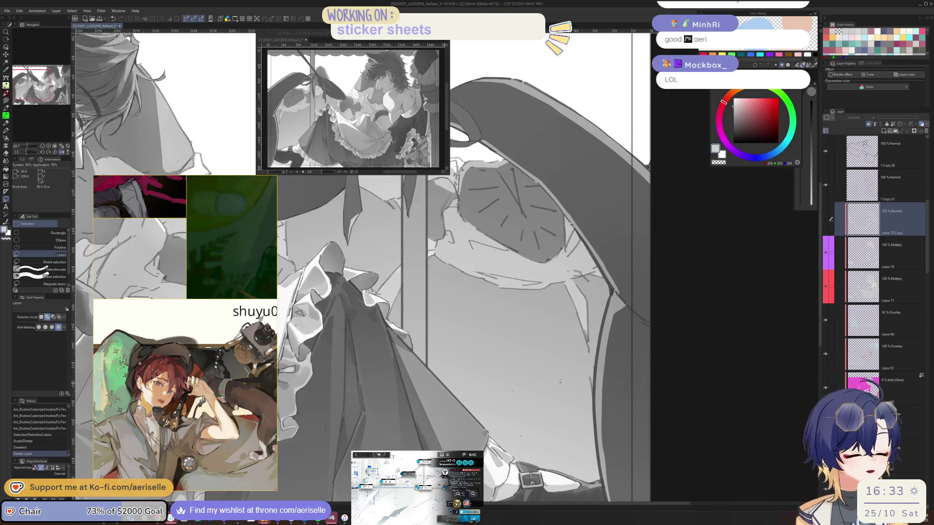
left_click_drag(552, 411, 562, 345)
Erase dark Multiply shading on Layer 72 across the skirt and leg with a size-70 eraser
key("e")
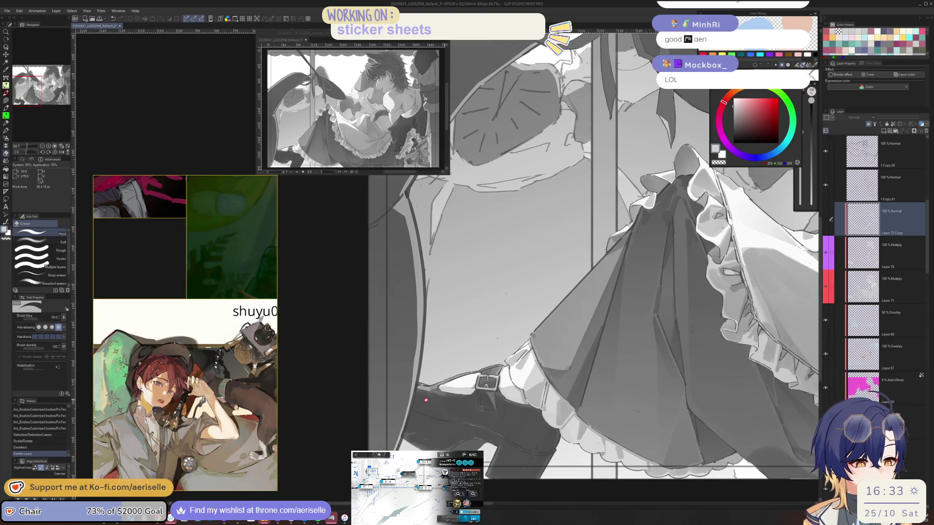
key("bracketleft")
key("bracketleft")
key("bracketleft")
left_click(843, 267)
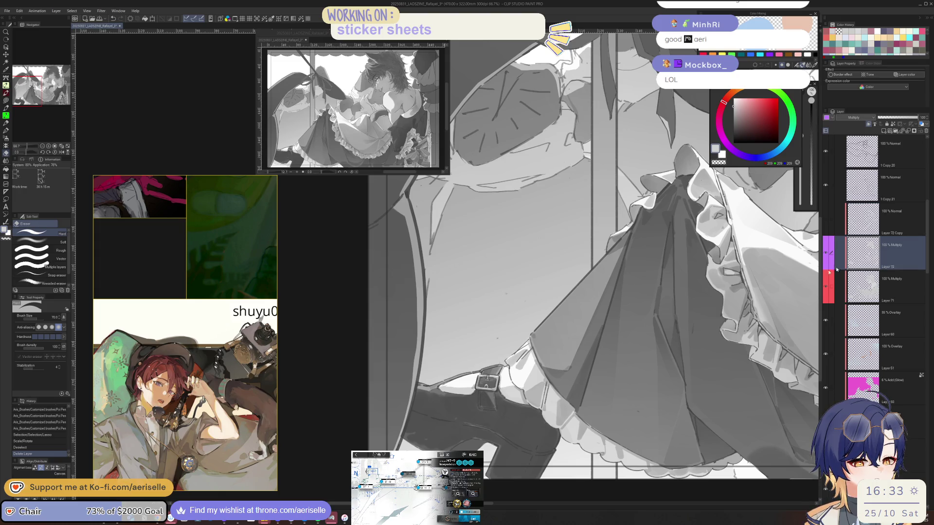
key("bracketright")
mouse_move(423, 407)
left_mouse_down()
mouse_move(431, 420)
mouse_move(454, 428)
mouse_move(484, 402)
mouse_move(509, 436)
mouse_move(547, 448)
mouse_move(550, 438)
left_mouse_up()
scroll(533, 382, "down", 3)
left_click_drag(489, 404, 543, 418)
key("h")
scroll(588, 363, "up", 3)
scroll(479, 417, "up", 1)
Trace a freehand lasso outline around the shoe below the buckle
key("m")
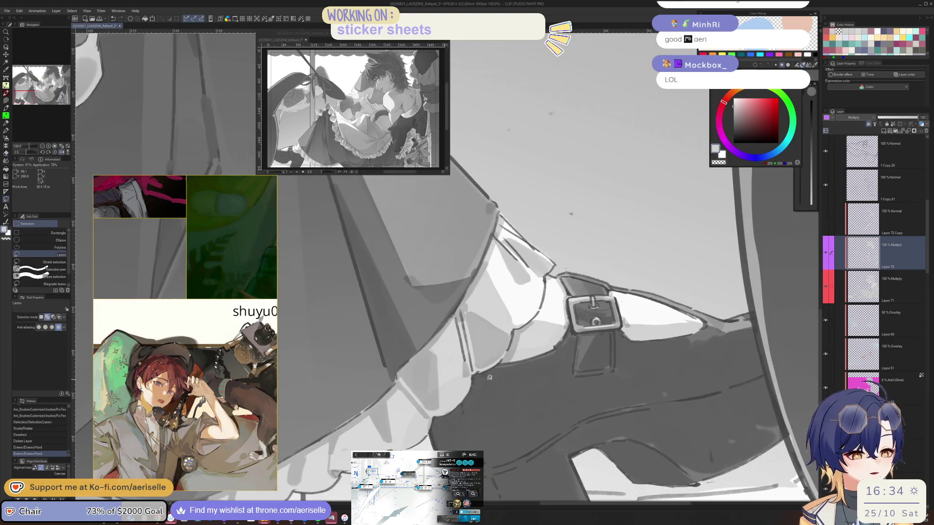
mouse_move(483, 359)
left_mouse_down()
mouse_move(471, 384)
mouse_move(440, 409)
left_mouse_up()
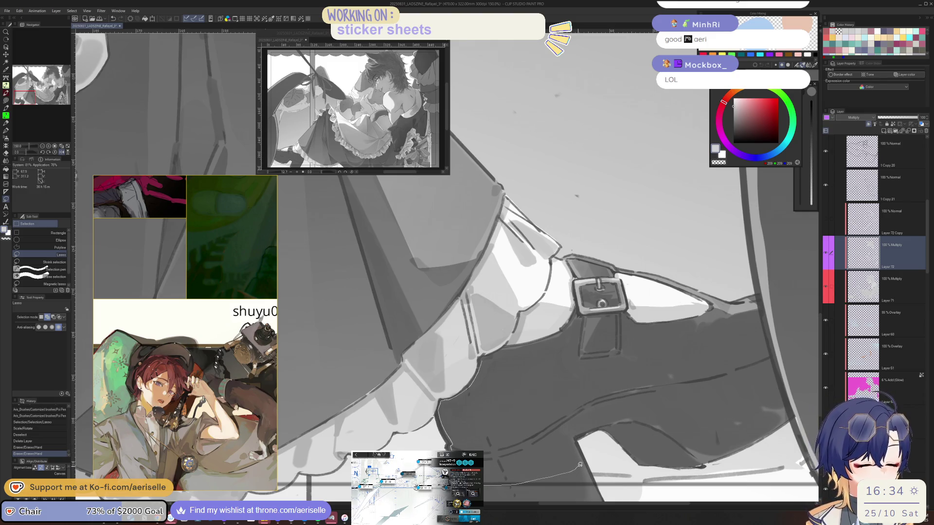
mouse_move(579, 456)
left_mouse_down()
mouse_move(569, 436)
mouse_move(642, 416)
mouse_move(655, 389)
left_mouse_up()
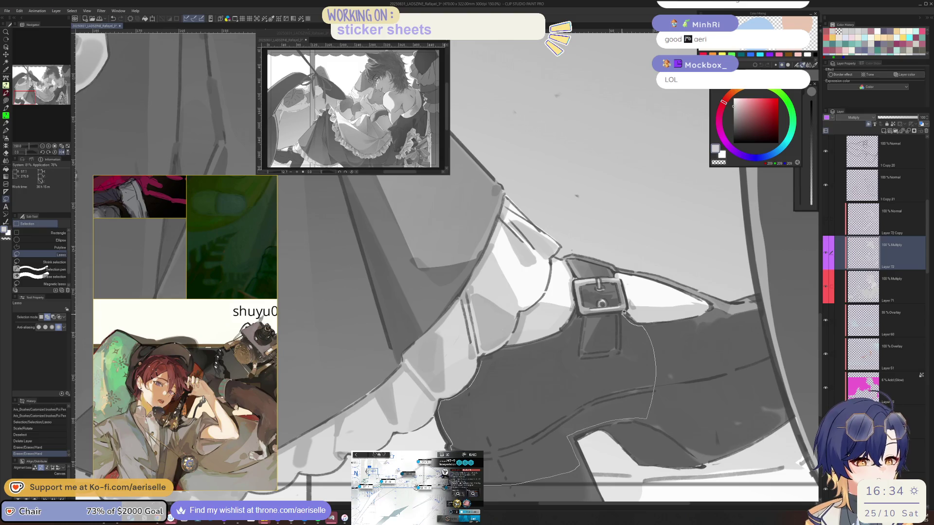
mouse_move(615, 312)
left_mouse_down()
mouse_move(578, 316)
mouse_move(563, 330)
left_mouse_up()
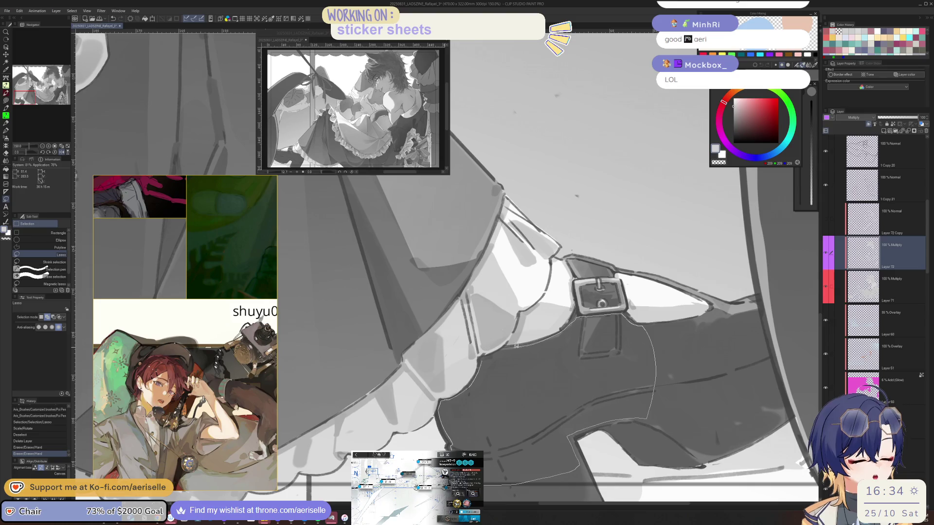
left_click_drag(489, 354, 487, 355)
scroll(438, 370, "down", 3)
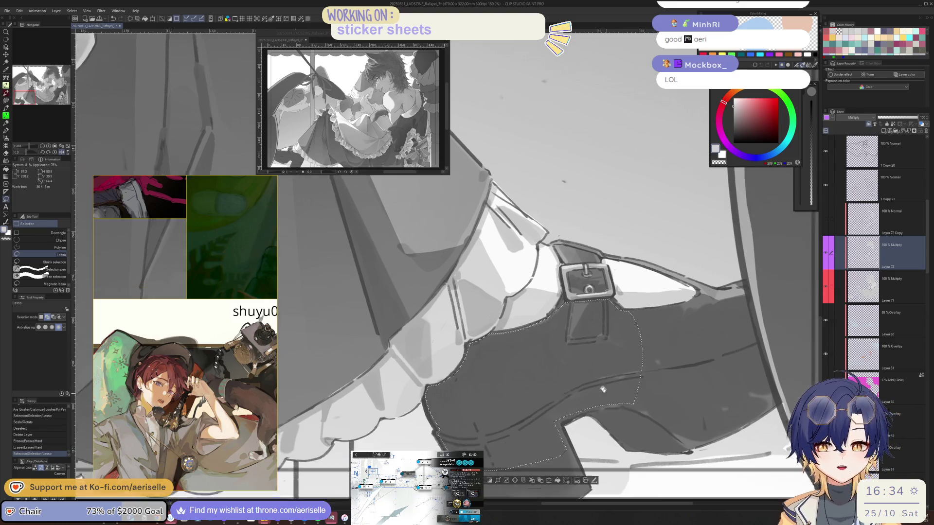
scroll(426, 372, "up", 1)
Extend the lasso selection so it encloses the whole boot and heel
mouse_move(422, 369)
left_mouse_down()
mouse_move(462, 376)
mouse_move(522, 460)
mouse_move(485, 470)
mouse_move(465, 447)
left_mouse_up()
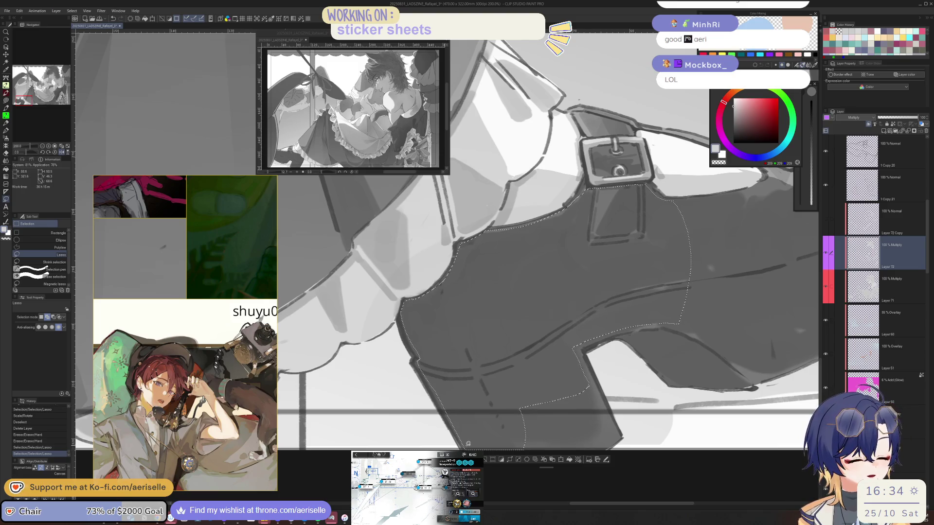
mouse_move(425, 371)
left_mouse_down()
mouse_move(450, 375)
mouse_move(499, 447)
mouse_move(466, 447)
left_mouse_up()
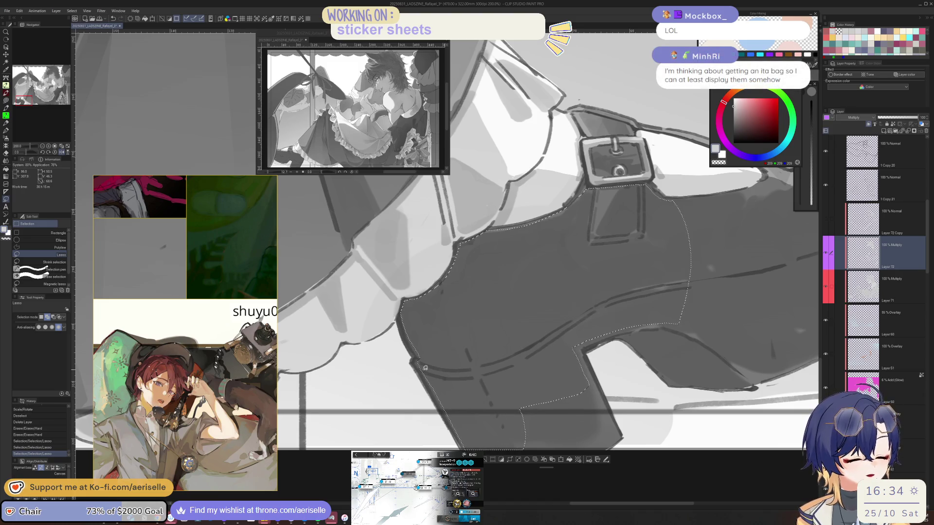
left_click_drag(431, 347, 581, 351)
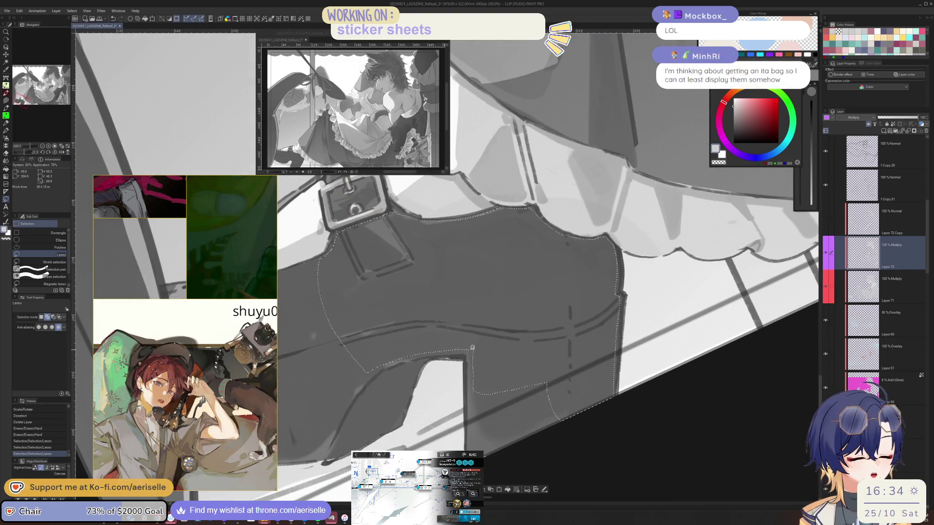
mouse_move(473, 348)
left_mouse_down()
mouse_move(497, 347)
mouse_move(536, 437)
mouse_move(476, 447)
left_mouse_up()
mouse_move(494, 384)
left_mouse_down()
mouse_move(541, 417)
mouse_move(598, 400)
left_mouse_up()
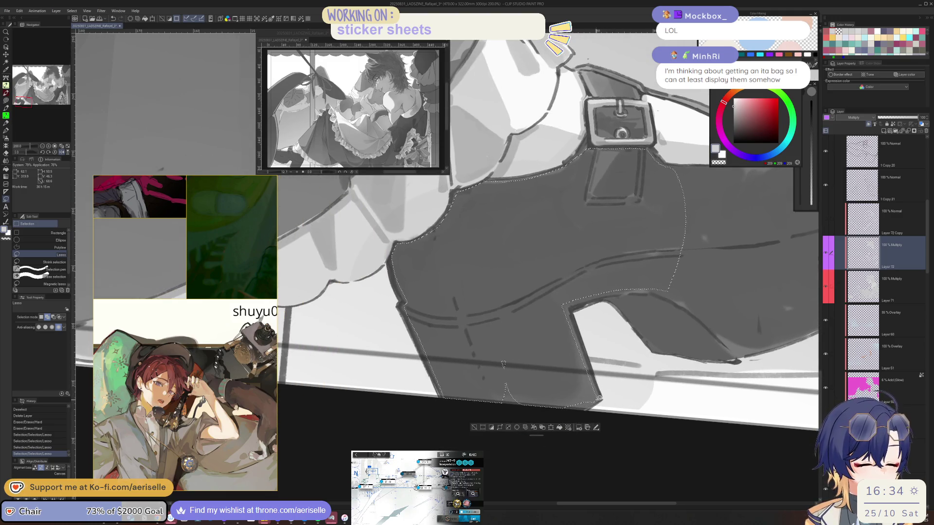
scroll(600, 401, "down", 4)
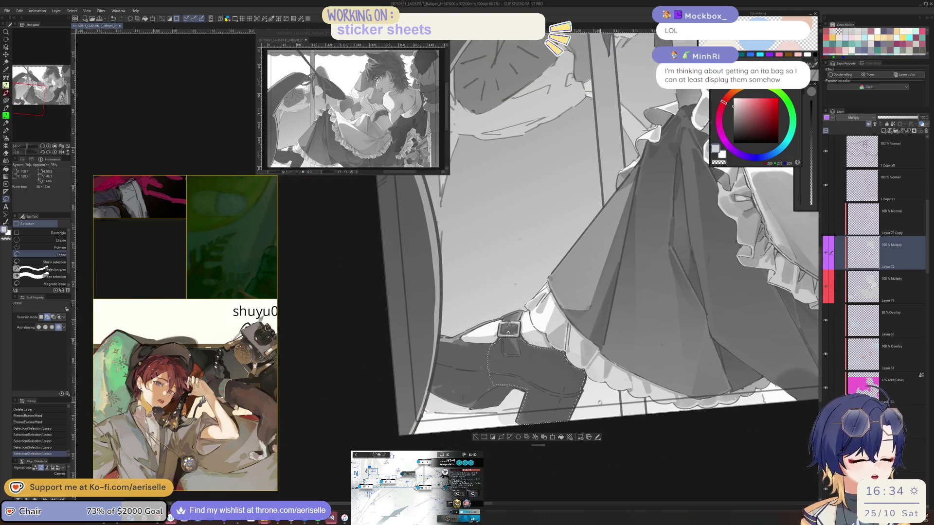
scroll(602, 405, "up", 5)
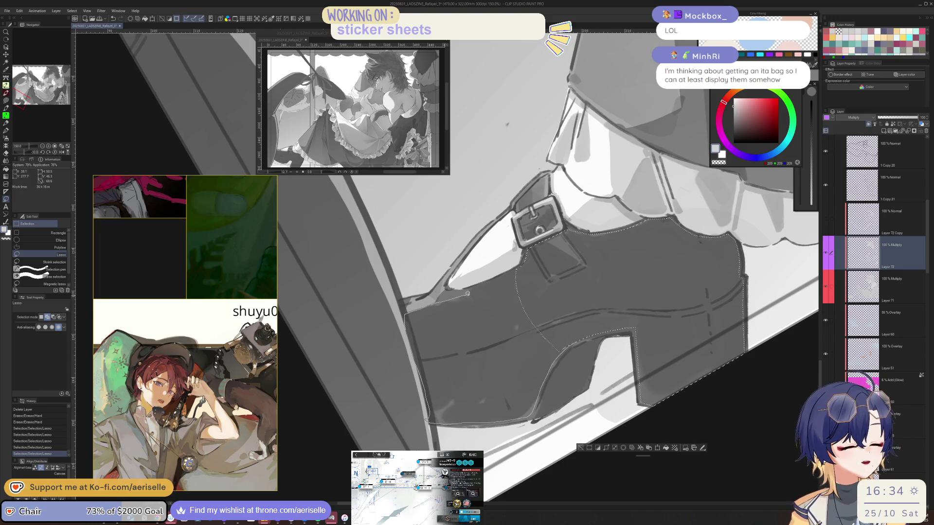
left_click_drag(472, 292, 506, 278)
scroll(703, 378, "down", 3)
Try a Foreground to transparent gradient inside the boot, then undo it
key("g")
mouse_move(638, 416)
left_mouse_down()
mouse_move(560, 360)
mouse_move(456, 43)
left_mouse_up()
key("ctrl+z")
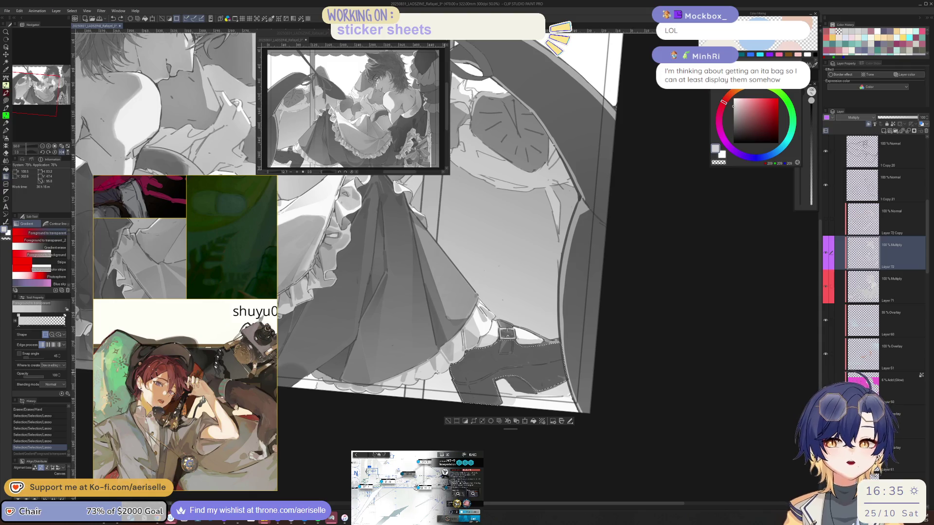
Fill the boot selection with the Foreground to transparent gradient, redo it once, and deselect
left_click_drag(462, 352, 508, 399)
key("ctrl+d")
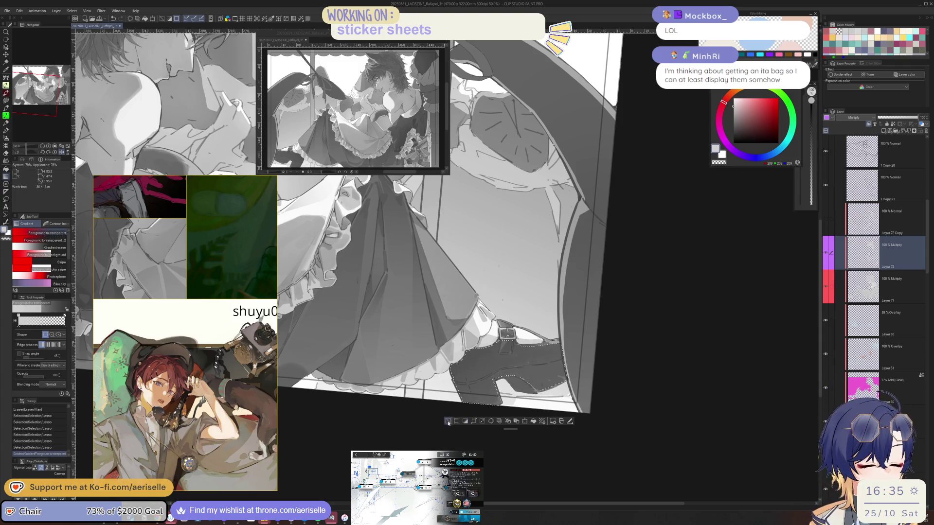
scroll(450, 418, "down", 2)
left_click_drag(453, 412, 491, 312)
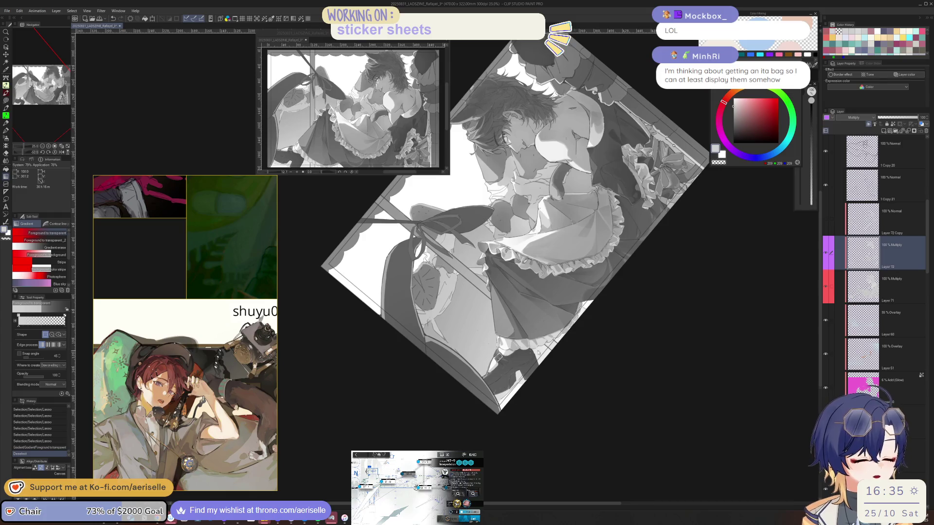
scroll(507, 263, "up", 3)
key("ctrl+z")
key("ctrl+z")
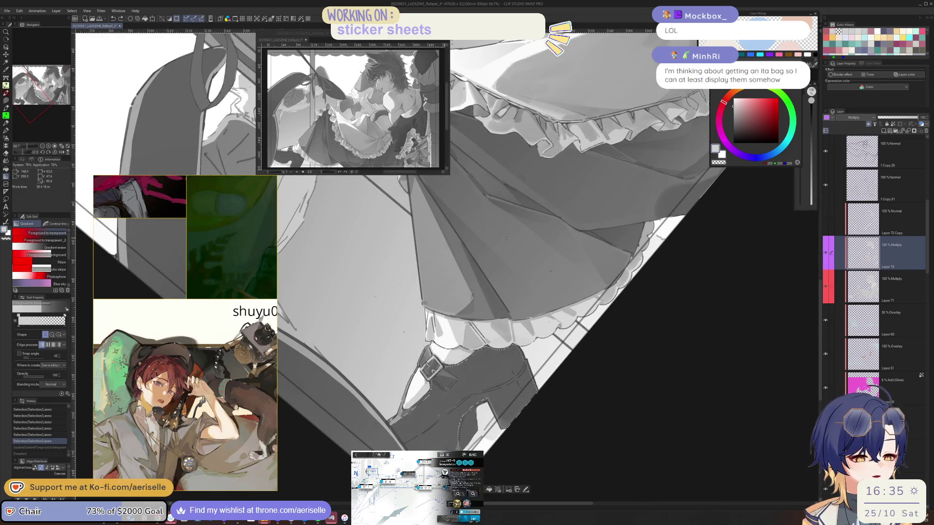
left_click_drag(508, 340, 545, 366)
key("ctrl+d")
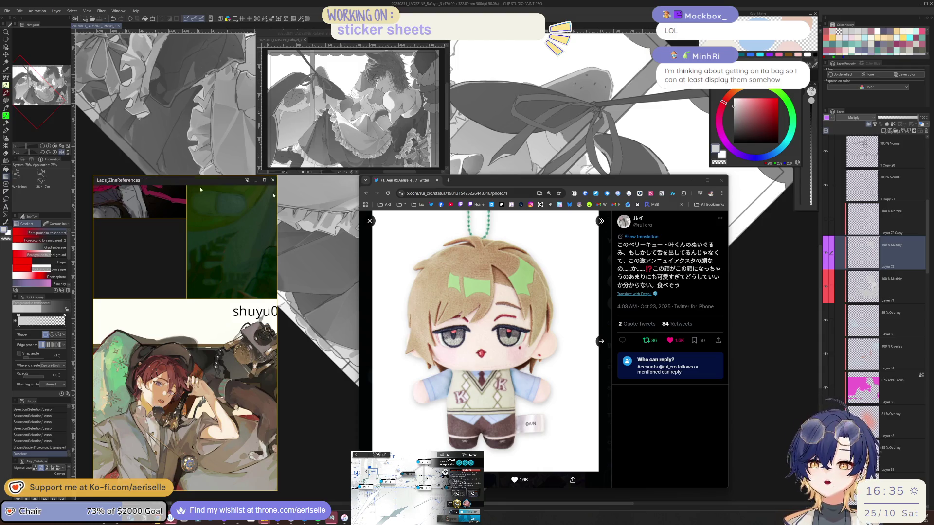
Close the Chrome window showing the plush keychain tweet photo
left_click(720, 181)
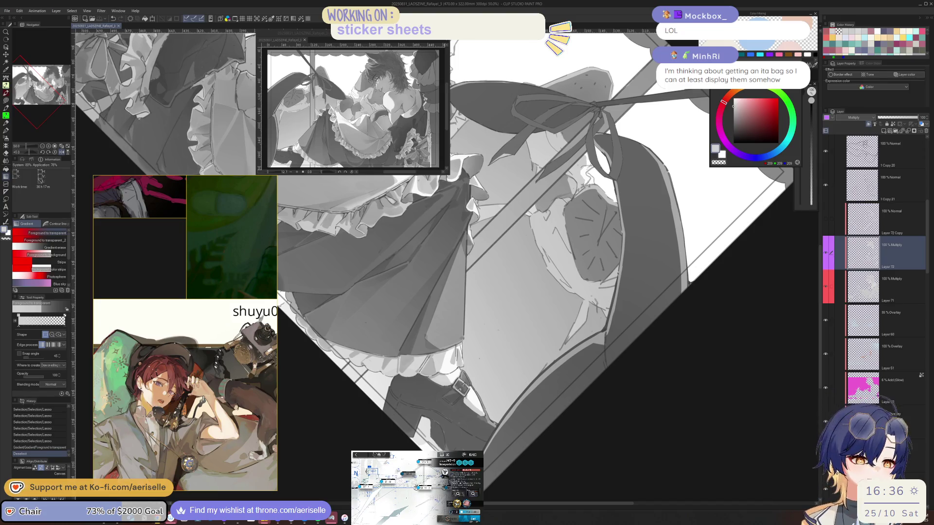
Bring back the shoe selection, reapply the gradient inside it, and release it
mouse_move(637, 360)
left_mouse_down()
mouse_move(627, 344)
mouse_move(432, 383)
left_mouse_up()
key("ctrl+z")
key("ctrl+z")
key("g")
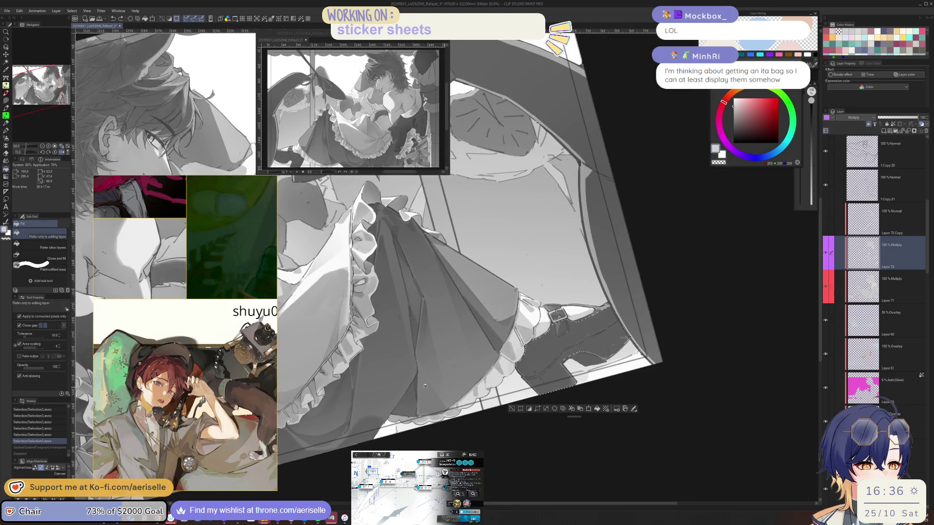
key("g")
left_click_drag(628, 335, 531, 369)
left_click(513, 410)
scroll(513, 411, "down", 3)
mouse_move(513, 410)
left_mouse_down()
mouse_move(602, 388)
mouse_move(599, 422)
left_mouse_up()
scroll(535, 401, "up", 1)
Darken the shoe with a second gradient, deselect, and reset the canvas rotation
key("ctrl+z")
key("ctrl+z")
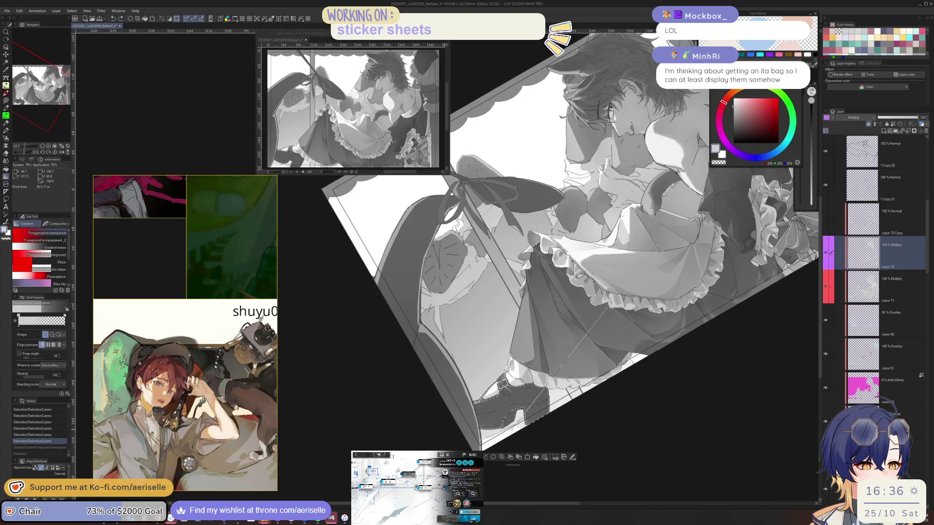
key("ctrl+y")
left_click_drag(542, 397, 509, 434)
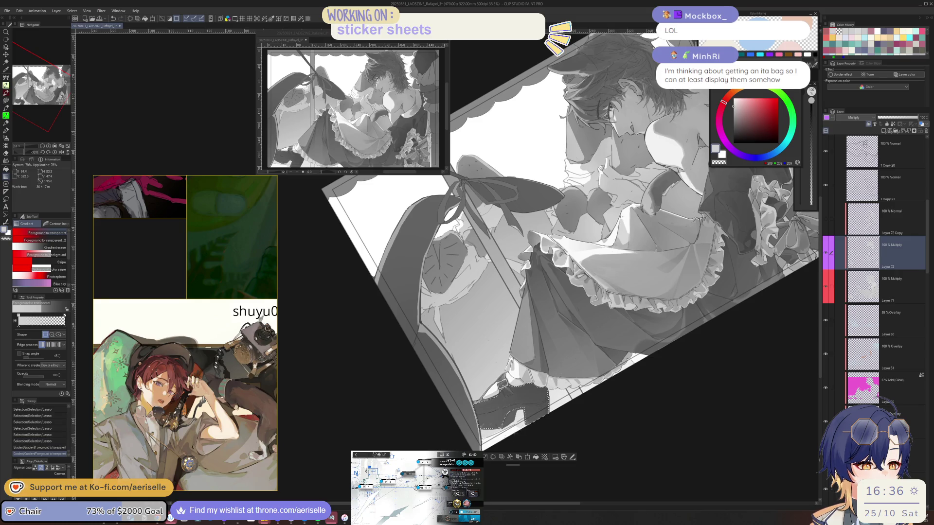
key("ctrl+d")
scroll(530, 415, "down", 1)
key("ctrl+at")
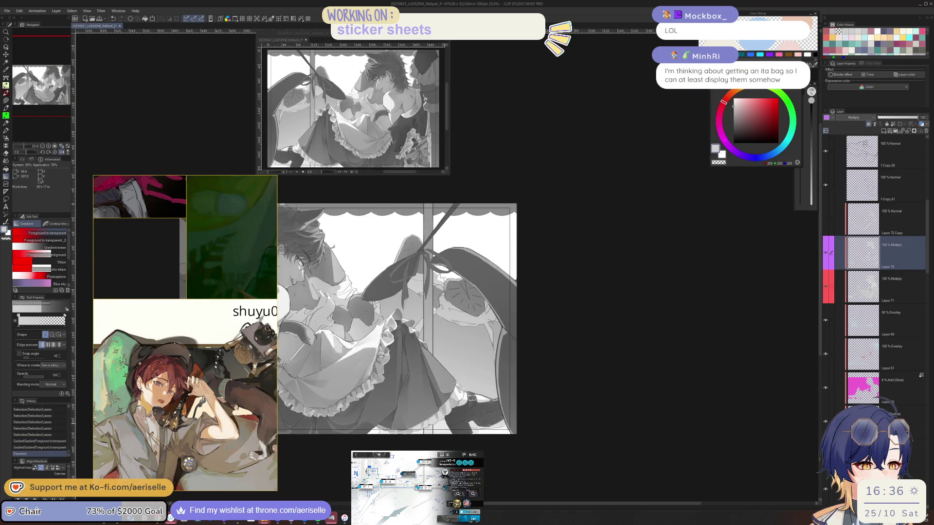
scroll(500, 392, "up", 5)
Delete a lassoed sliver along the shoe's lower edge on Layers 72 and 71, then select Layer 44
key("minus")
key("minus")
key("minus")
key("m")
mouse_move(500, 392)
left_mouse_down()
mouse_move(514, 367)
mouse_move(576, 339)
mouse_move(618, 335)
left_mouse_up()
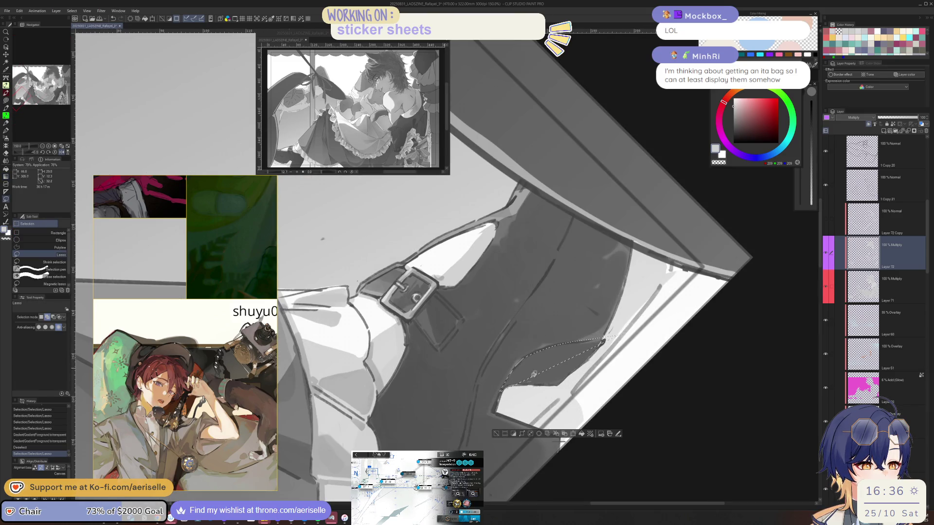
left_click_drag(573, 382, 623, 340)
left_click(545, 447)
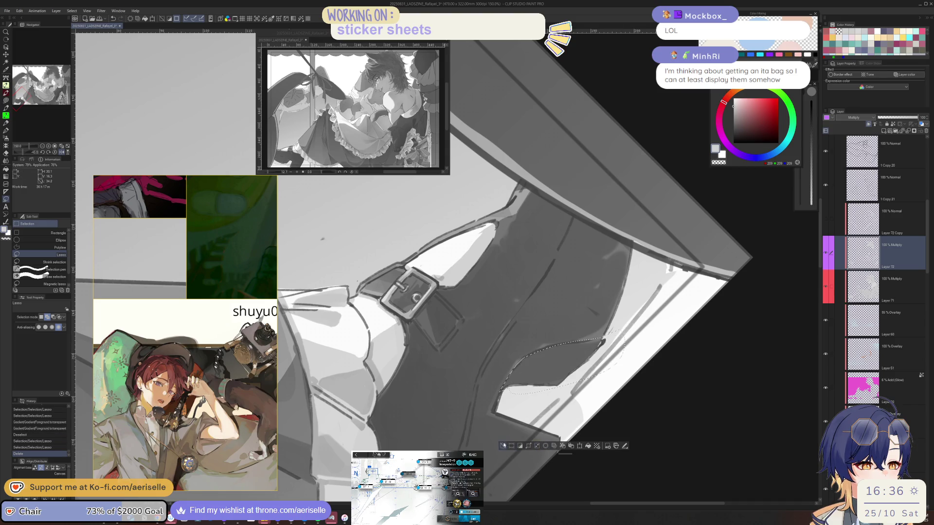
left_click(839, 287)
left_click(545, 448)
key("ctrl+d")
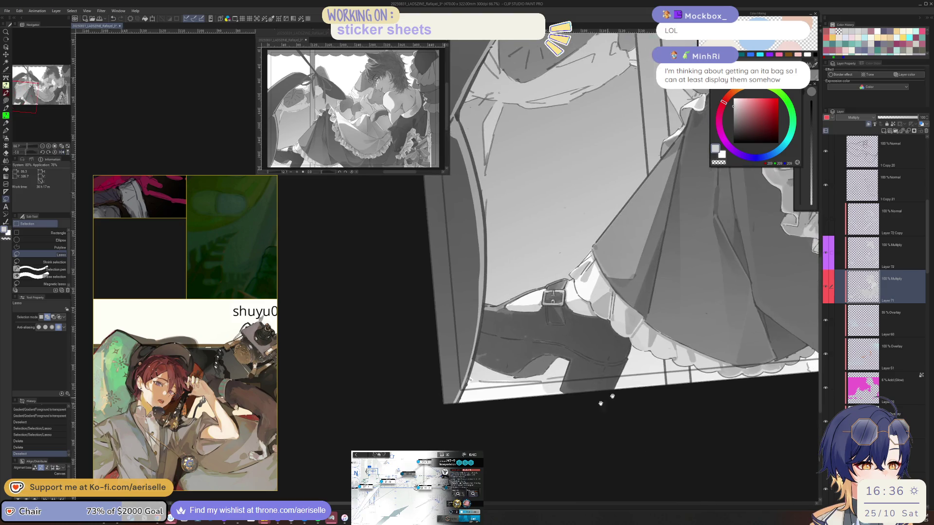
mouse_move(601, 403)
left_mouse_down()
mouse_move(395, 412)
mouse_move(605, 410)
left_mouse_up()
scroll(605, 410, "up", 5)
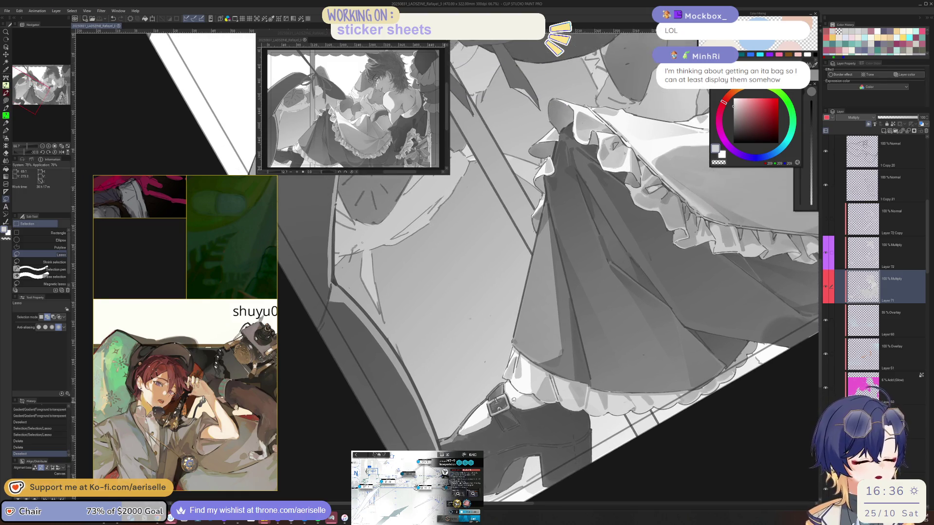
left_click(648, 348, "ctrl+shift")
Hide the Layer 44 greyscale check, rotate upright and zoom to 150% on the bow, then select Layer 72
scroll(889, 173, "down", 1)
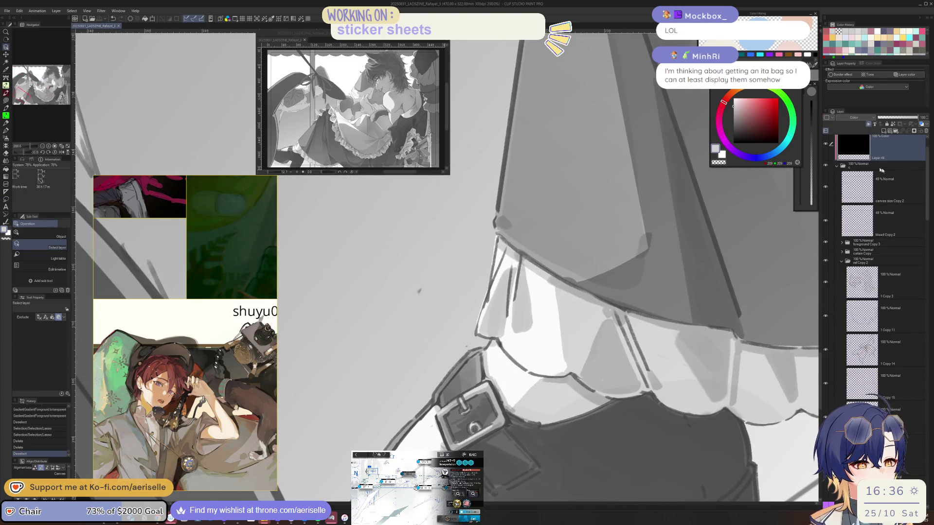
left_click(826, 144)
scroll(616, 402, "down", 4)
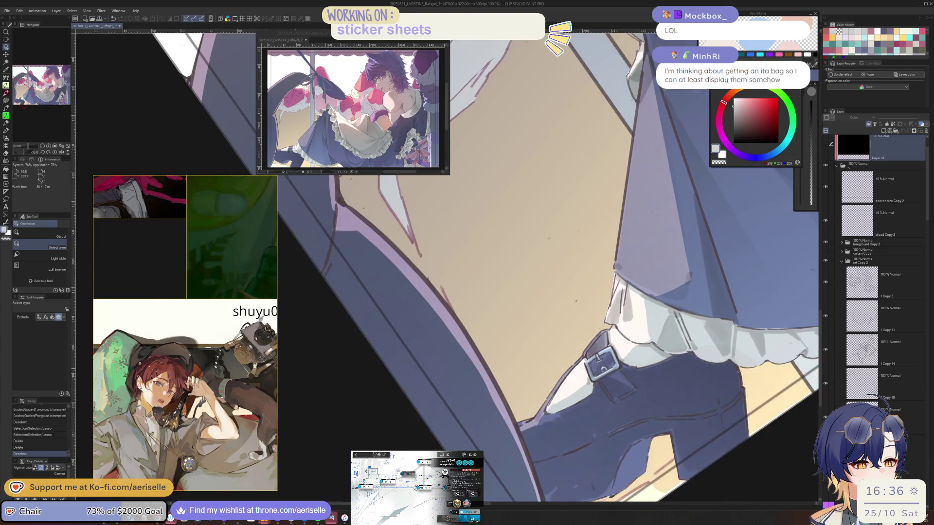
scroll(616, 401, "down", 4)
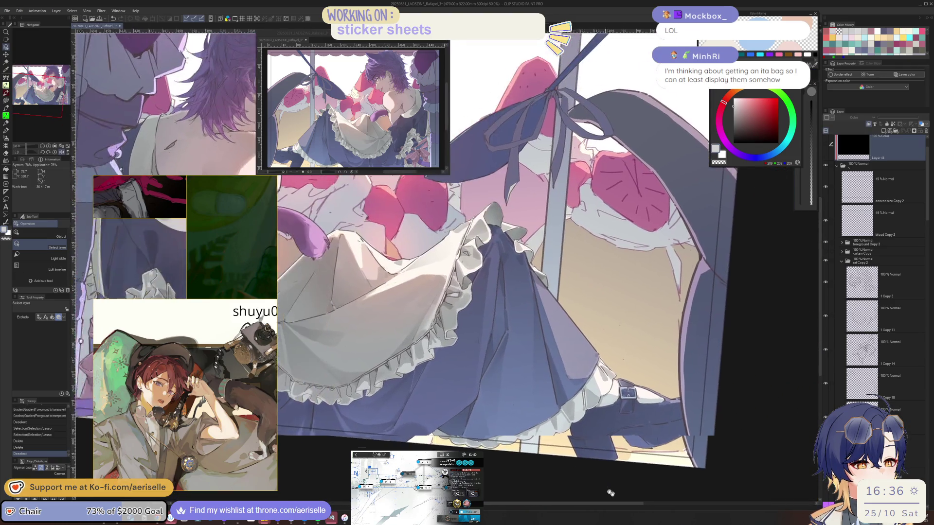
scroll(622, 459, "up", 5)
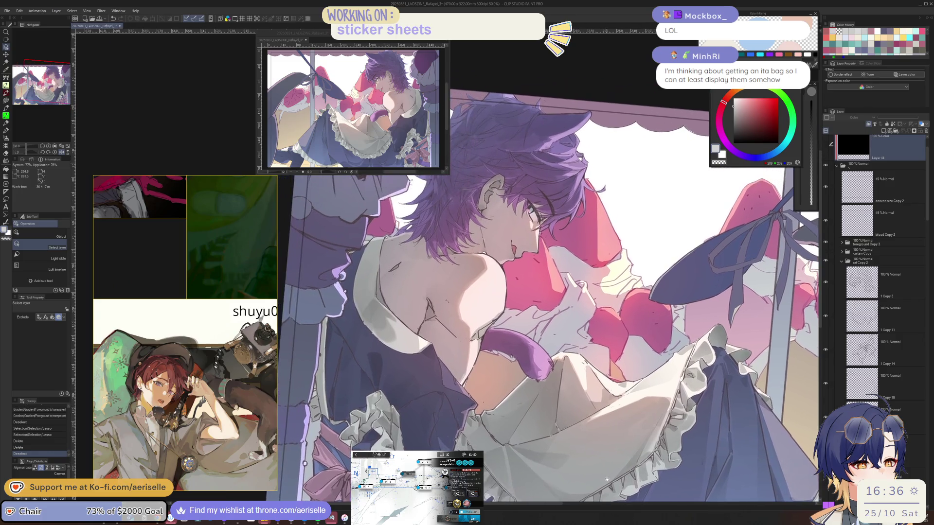
key("^")
key("^")
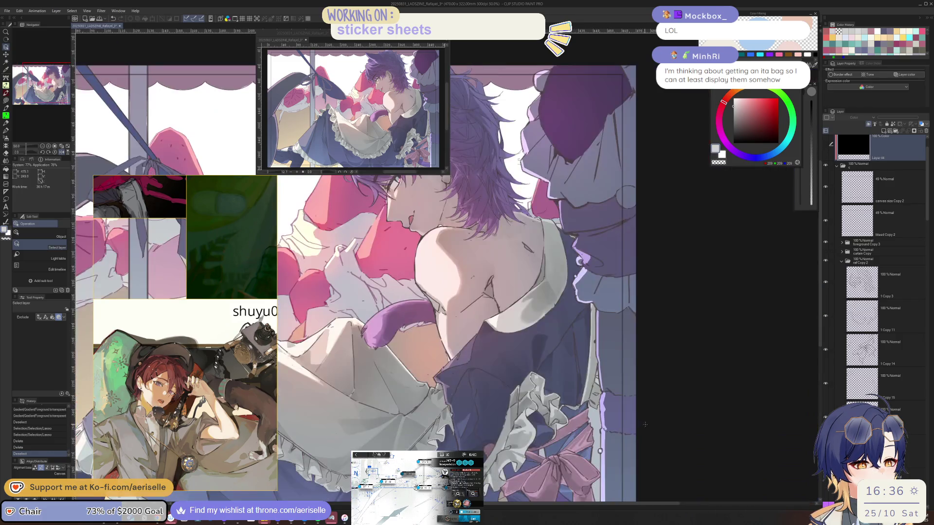
key("^")
key("^")
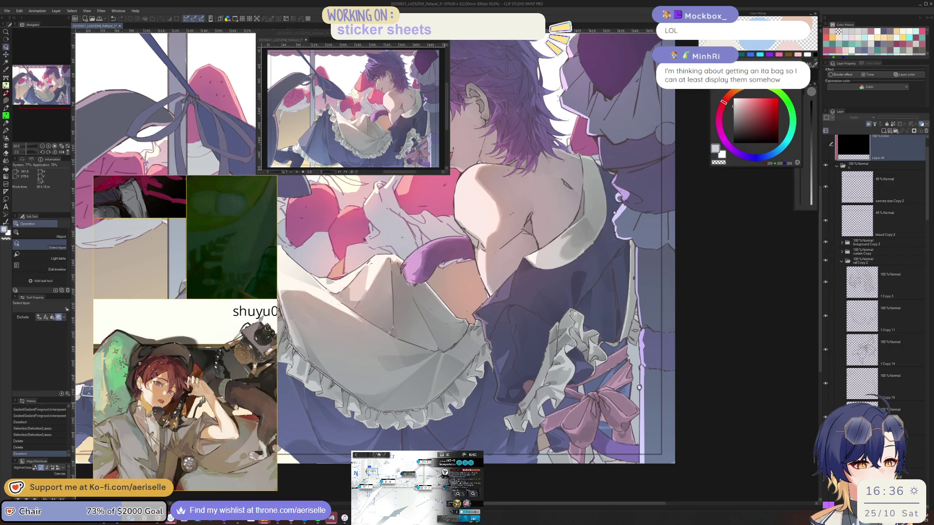
scroll(641, 390, "up", 4)
mouse_move(927, 219)
left_mouse_down()
mouse_move(923, 286)
mouse_move(913, 271)
left_mouse_up()
left_click(835, 247)
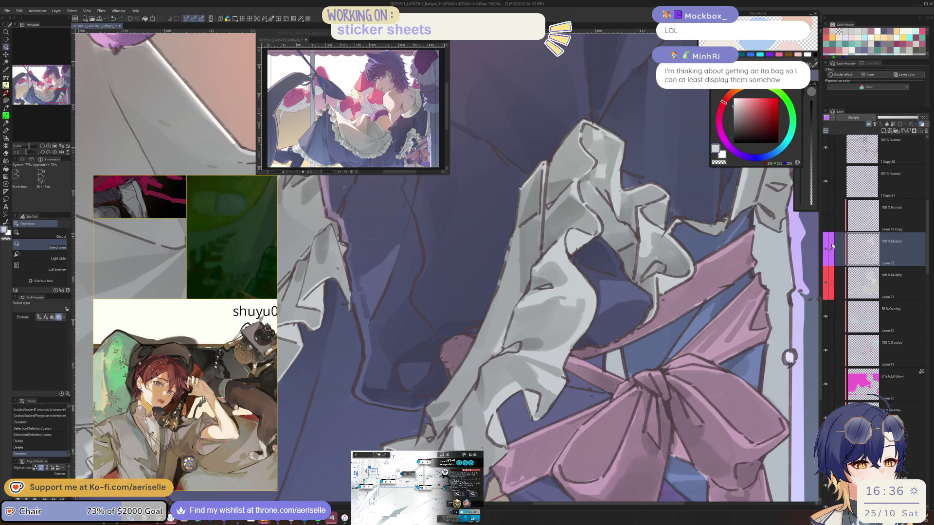
Compare Layers 72 and 71 by toggling visibility, then try and undo a pen stroke on Layer 71
left_click(825, 250)
left_click(825, 250)
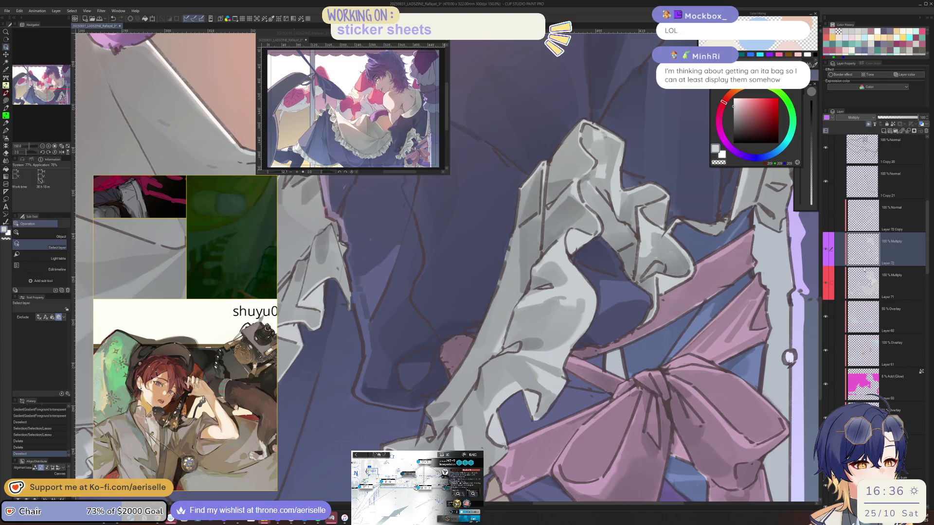
left_click(825, 282)
left_click(825, 282)
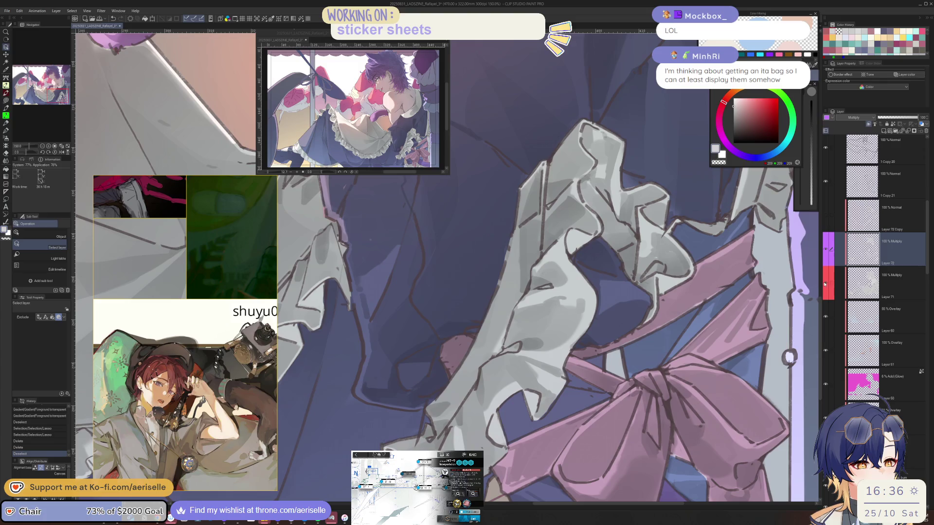
scroll(569, 407, "up", 1)
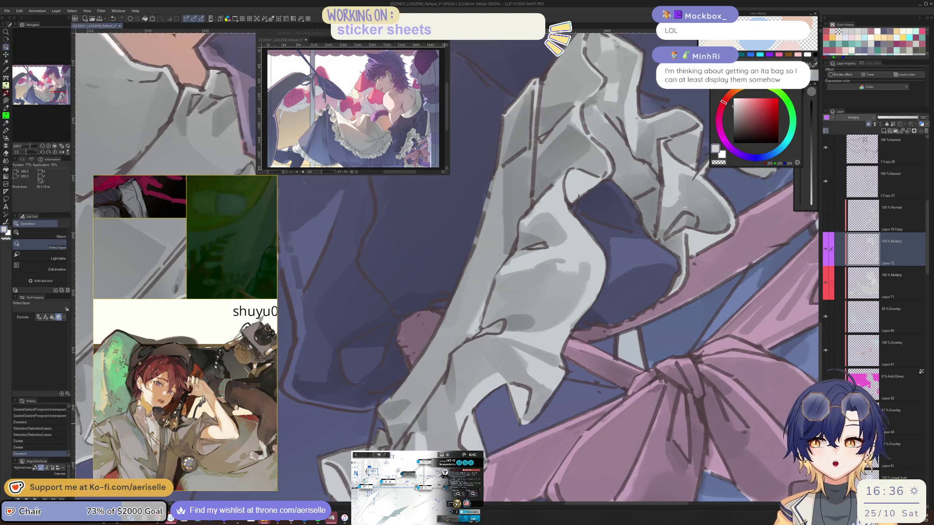
left_click(869, 288)
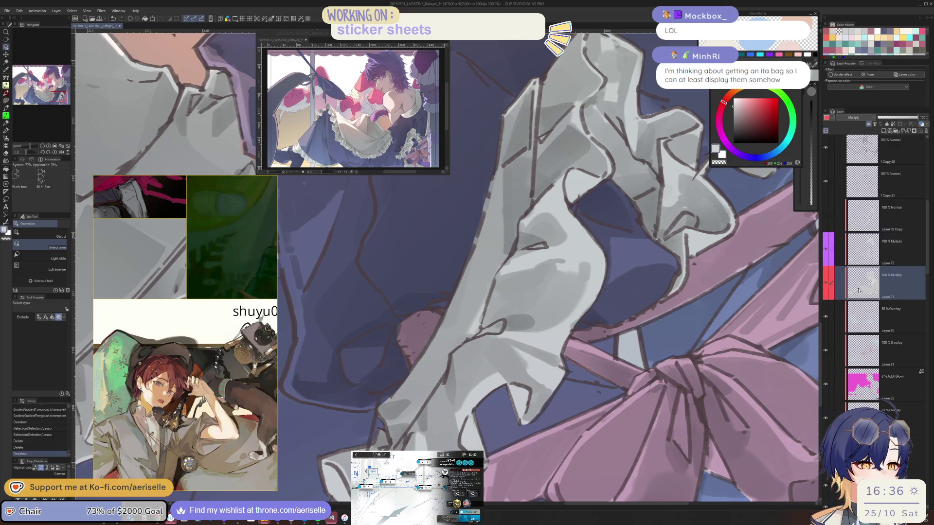
key("p")
left_click_drag(474, 409, 486, 452)
key("bracketleft")
key("ctrl+z")
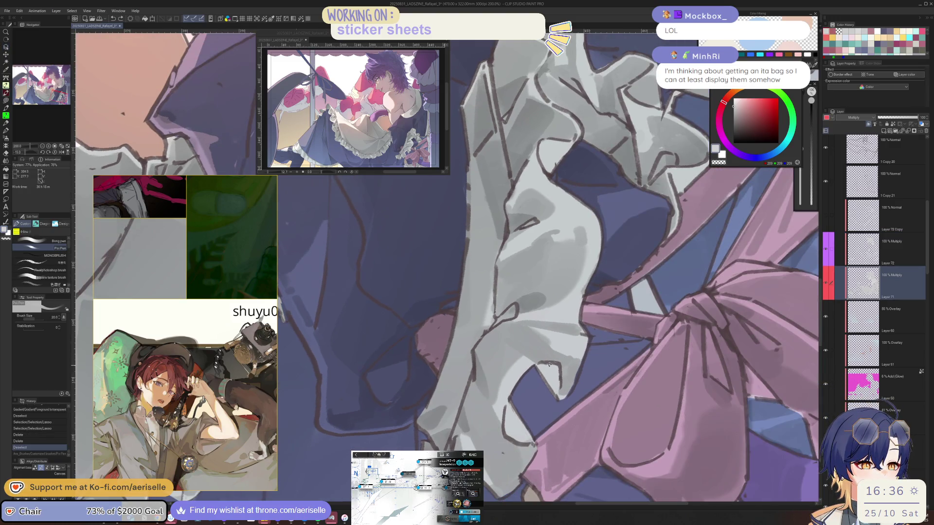
left_click_drag(579, 371, 601, 374)
Fill a lassoed shadow area by the ribbon with dark shading, deselect, and show the Layer 44 greyscale layer
key("m")
mouse_move(510, 382)
left_mouse_down()
mouse_move(491, 408)
mouse_move(503, 438)
left_mouse_up()
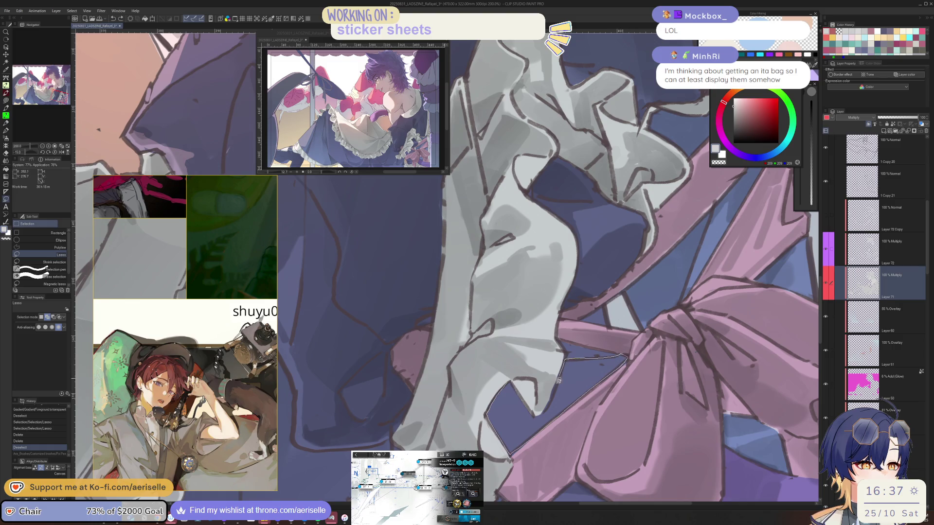
mouse_move(544, 410)
left_mouse_down()
mouse_move(531, 404)
mouse_move(664, 438)
left_mouse_up()
key("g")
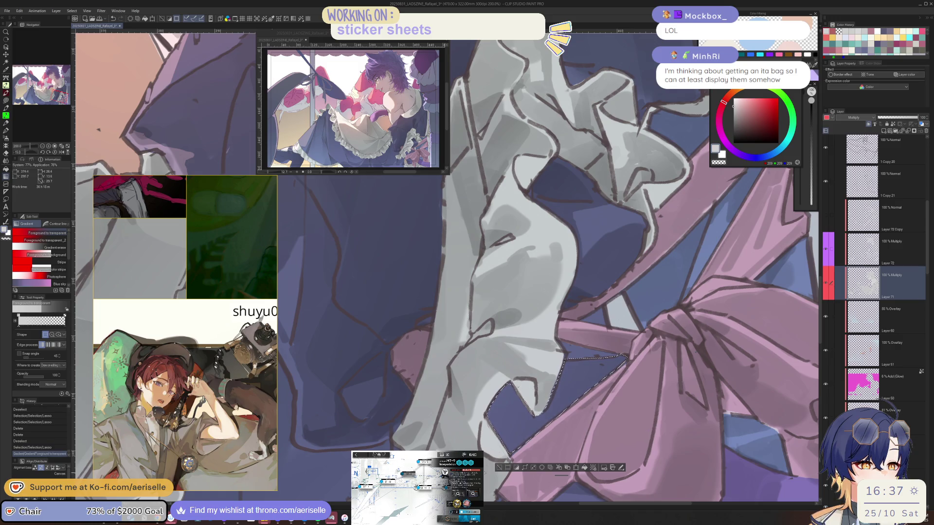
key("m")
mouse_move(559, 338)
left_mouse_down()
mouse_move(566, 366)
mouse_move(620, 357)
mouse_move(600, 348)
left_mouse_up()
left_click(579, 468)
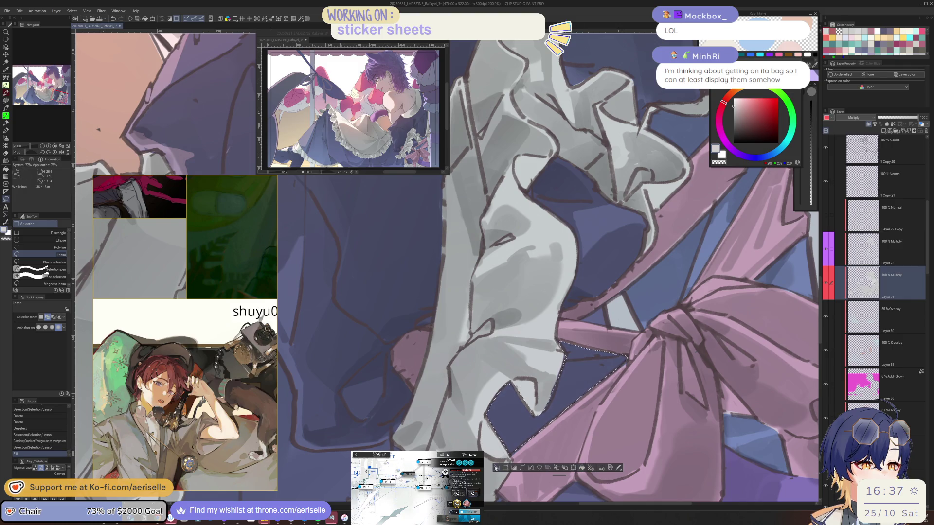
left_click(496, 468)
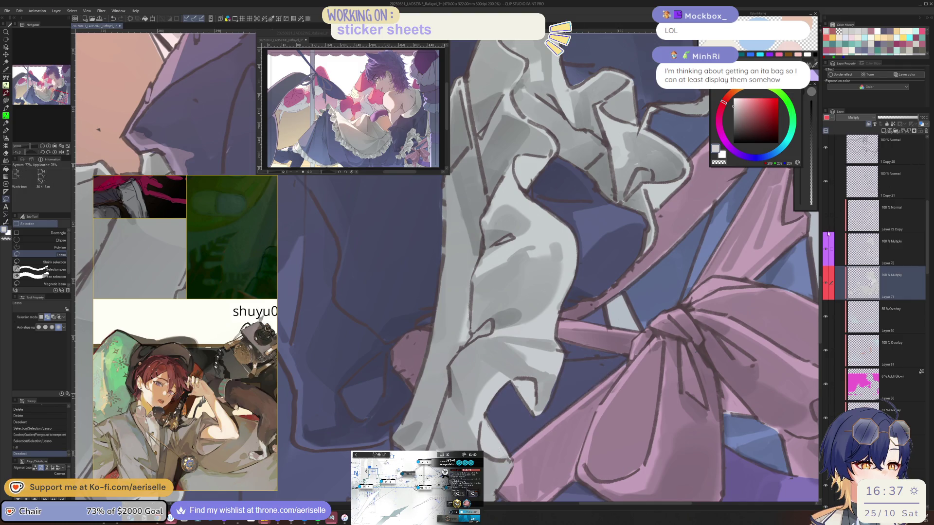
left_click_drag(926, 224, 928, 171)
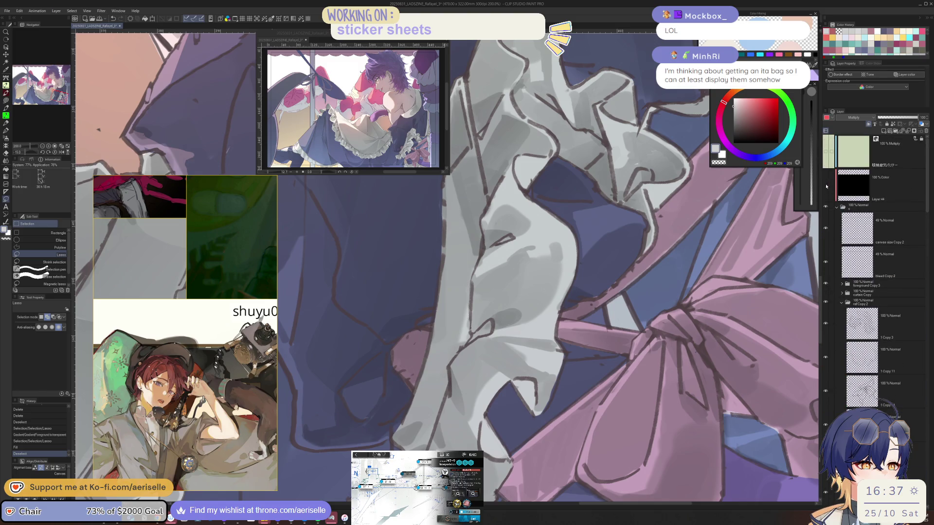
scroll(900, 219, "down", 5)
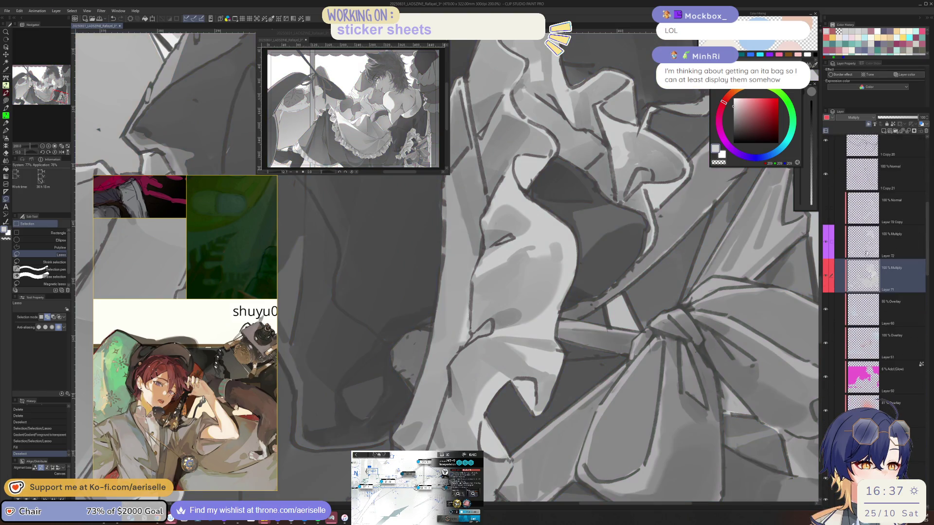
On Layer 72, shade an area near the bow knot with a gradient, then undo it
left_click(900, 243)
left_click_drag(626, 360, 561, 377)
left_click_drag(629, 360, 574, 390)
key("g")
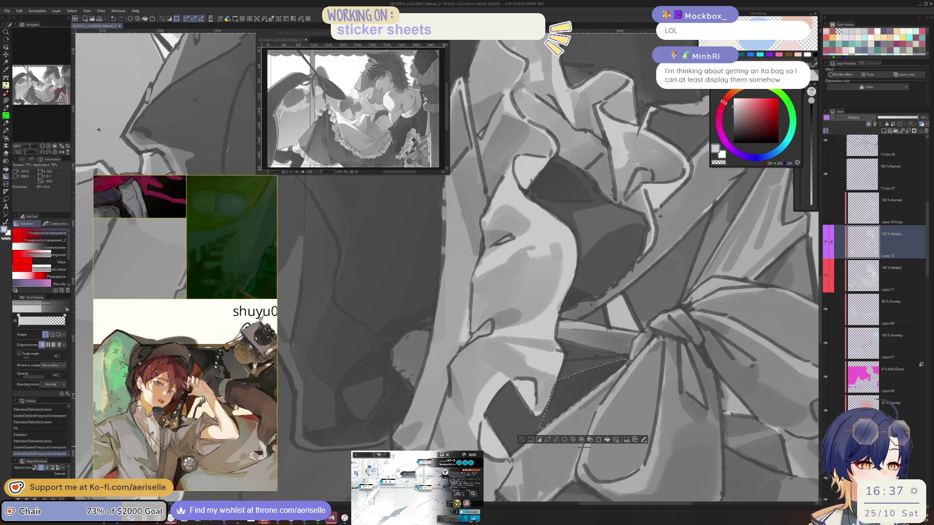
left_click(522, 440)
scroll(598, 417, "down", 5)
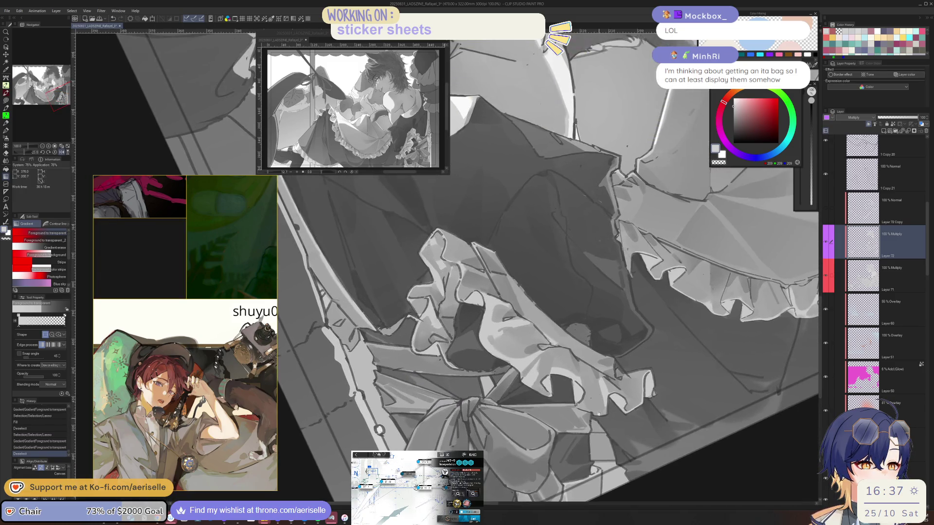
scroll(598, 417, "up", 5)
key("ctrl+z")
key("ctrl+z")
key("ctrl+z")
key("m")
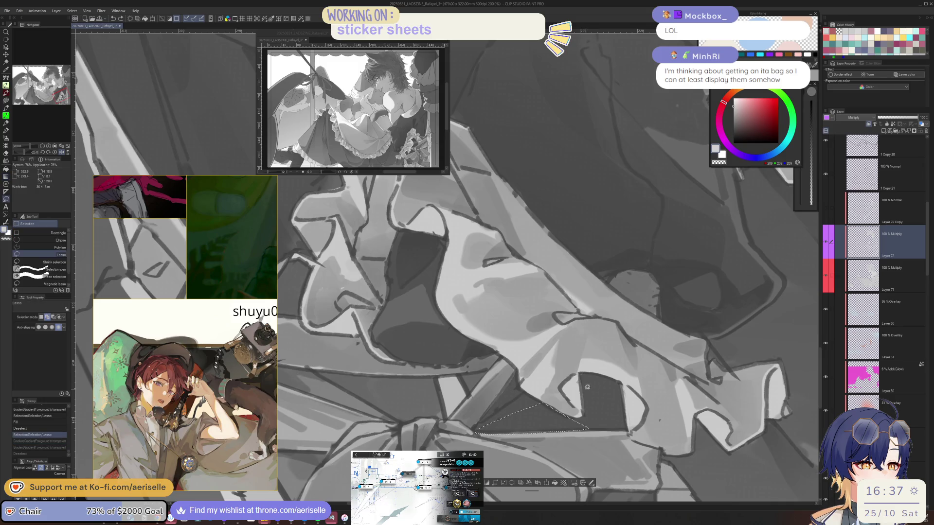
Re-select the shadow area, apply a gradient shadow inside it, and check it in a mirrored view
mouse_move(584, 388)
left_mouse_down()
mouse_move(614, 379)
mouse_move(623, 388)
mouse_move(625, 428)
mouse_move(569, 430)
mouse_move(584, 413)
left_mouse_up()
key("g")
left_click_drag(484, 431, 540, 419)
key("ctrl+d")
key("h")
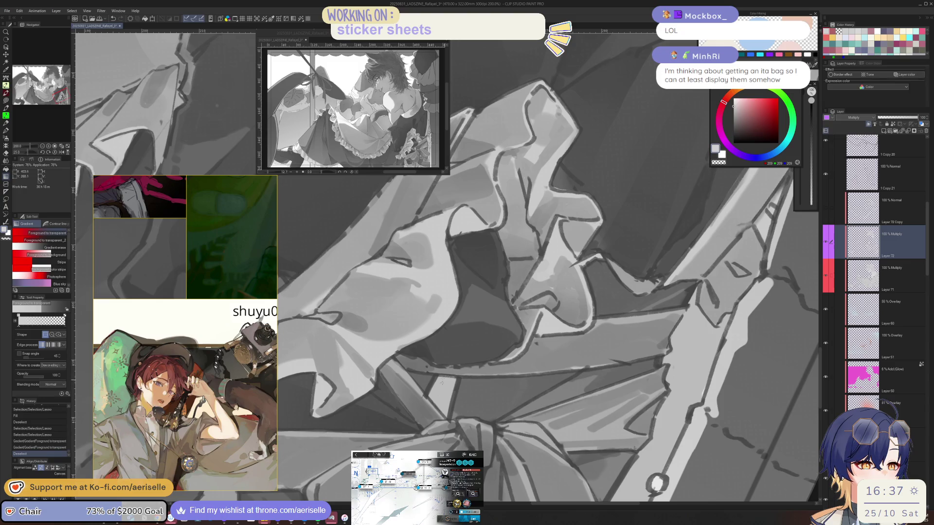
key("h")
key("minus")
Add a gradient shadow to another area in the skirt frills and reset the canvas rotation
key("m")
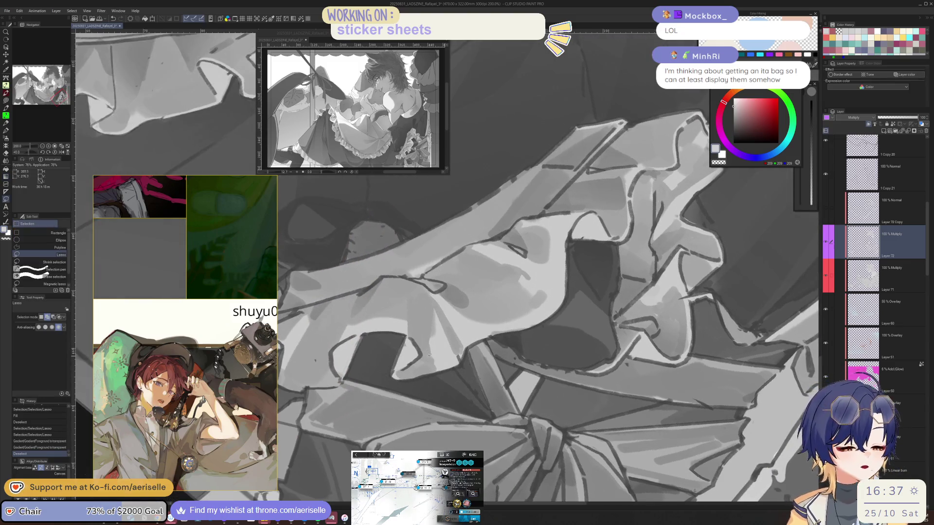
scroll(429, 354, "up", 3)
mouse_move(454, 368)
left_mouse_down()
mouse_move(510, 440)
mouse_move(477, 346)
left_mouse_up()
scroll(475, 341, "down", 3)
key("g")
key("ctrl+d")
scroll(621, 317, "down", 4)
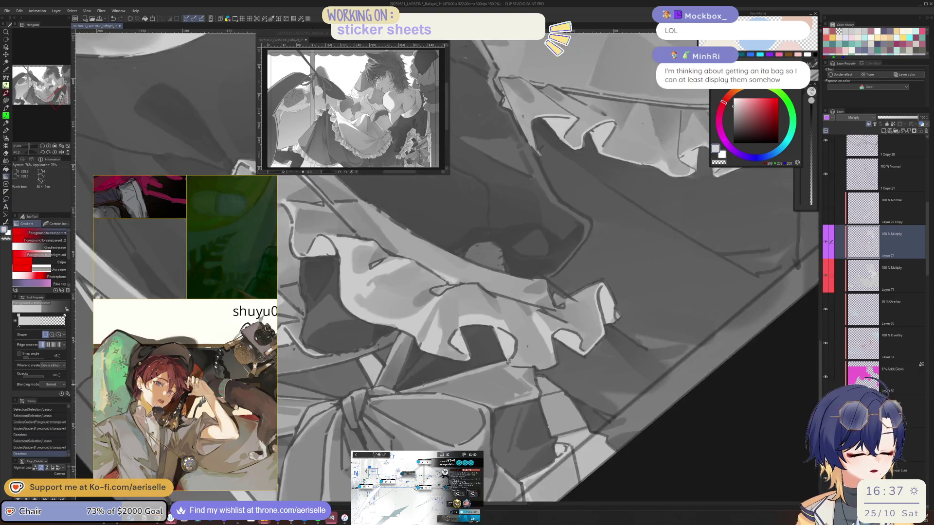
left_click_drag(559, 267, 620, 318)
key("ctrl+alt+0")
scroll(615, 424, "up", 2)
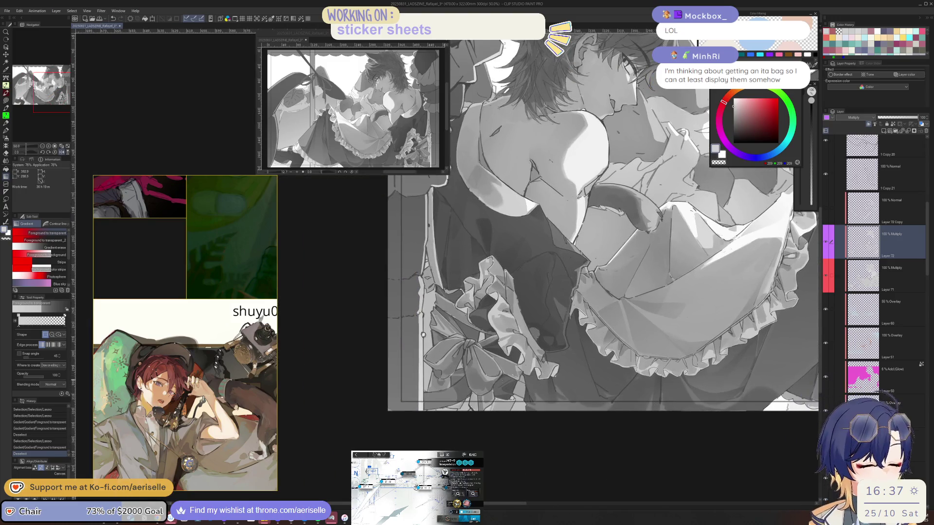
scroll(478, 394, "up", 2)
Darken a lassoed area below the bow with a gradient and deselect
key("m")
mouse_move(477, 394)
left_mouse_down()
mouse_move(478, 403)
mouse_move(533, 371)
mouse_move(505, 358)
mouse_move(497, 451)
left_mouse_up()
key("g")
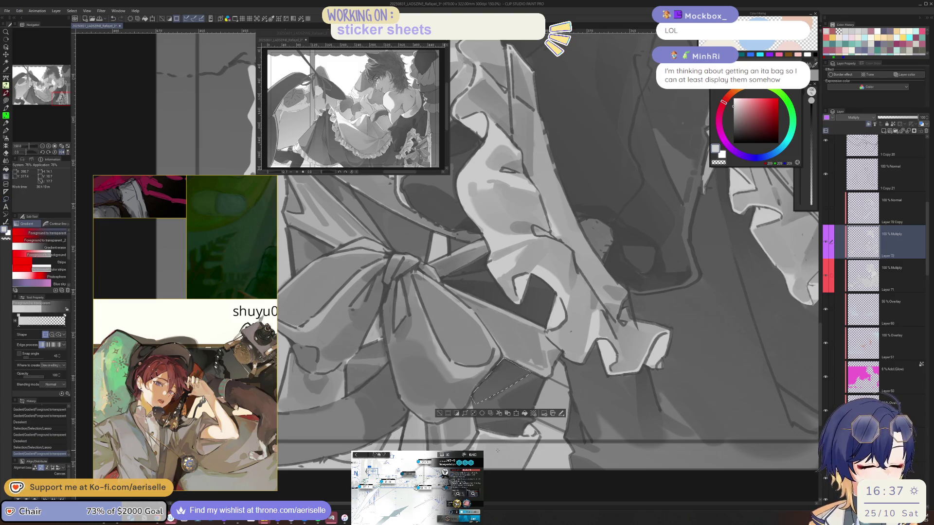
key("ctrl+d")
scroll(640, 417, "down", 4)
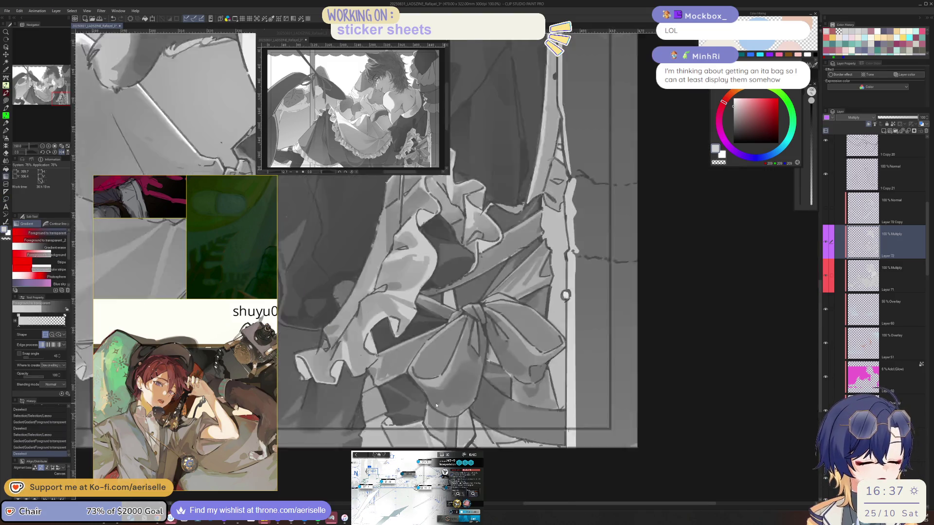
key("minus")
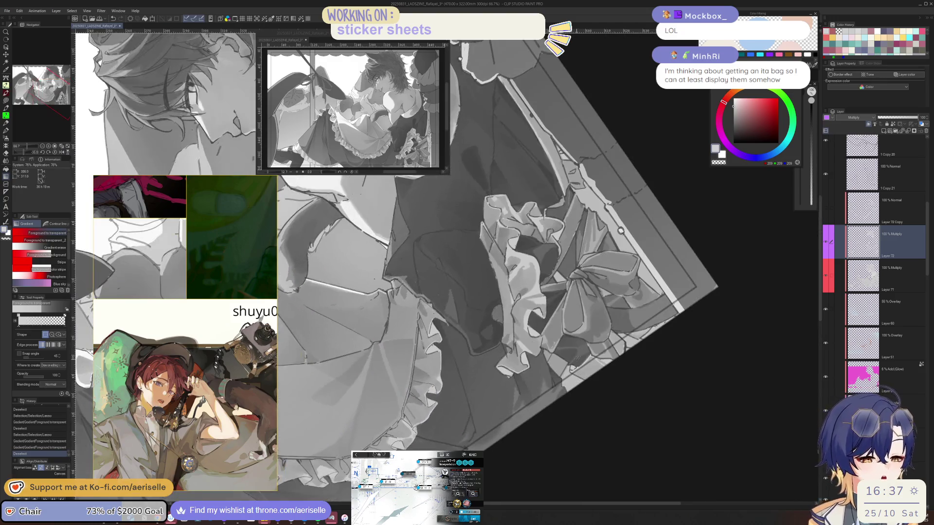
scroll(639, 417, "up", 5)
With the pen ready, mirror the view to review the bow and frills, then save the illustration
key("p")
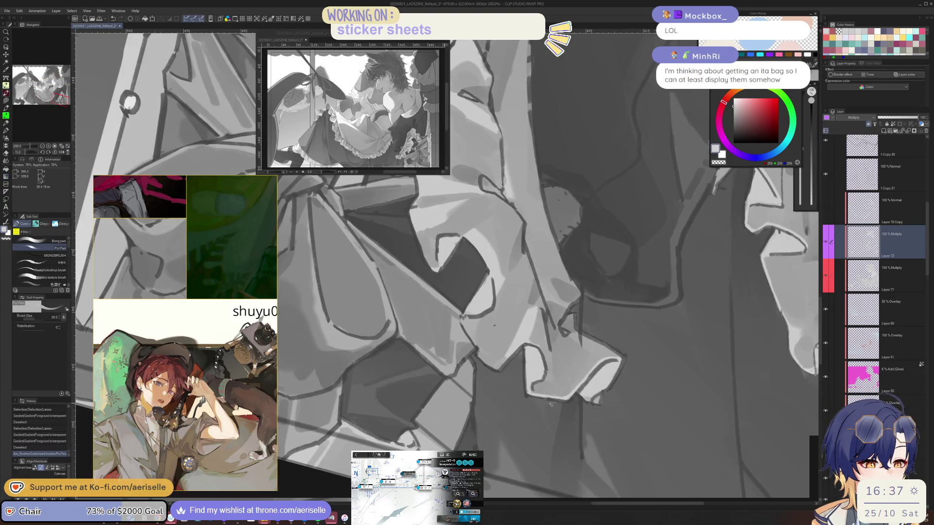
key("h")
mouse_move(405, 445)
left_mouse_down()
mouse_move(470, 417)
mouse_move(462, 424)
left_mouse_up()
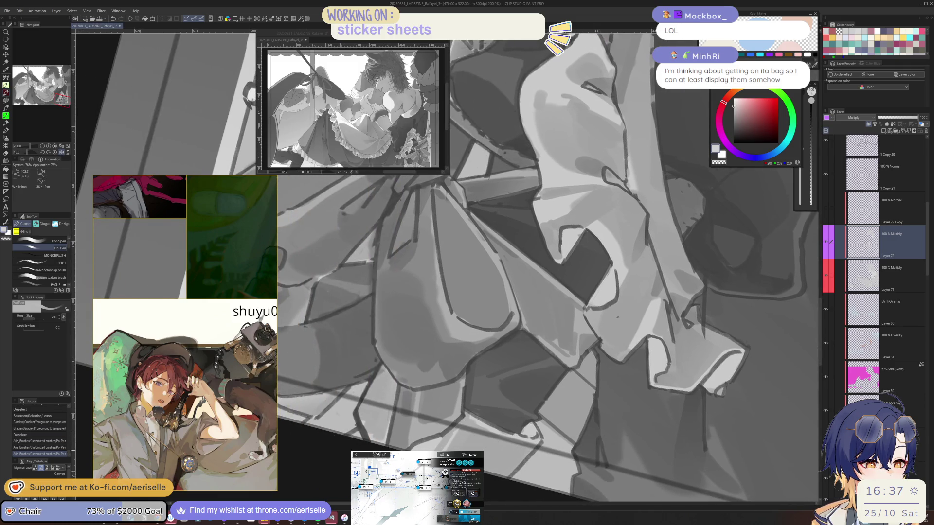
scroll(649, 437, "down", 4)
scroll(649, 438, "up", 4)
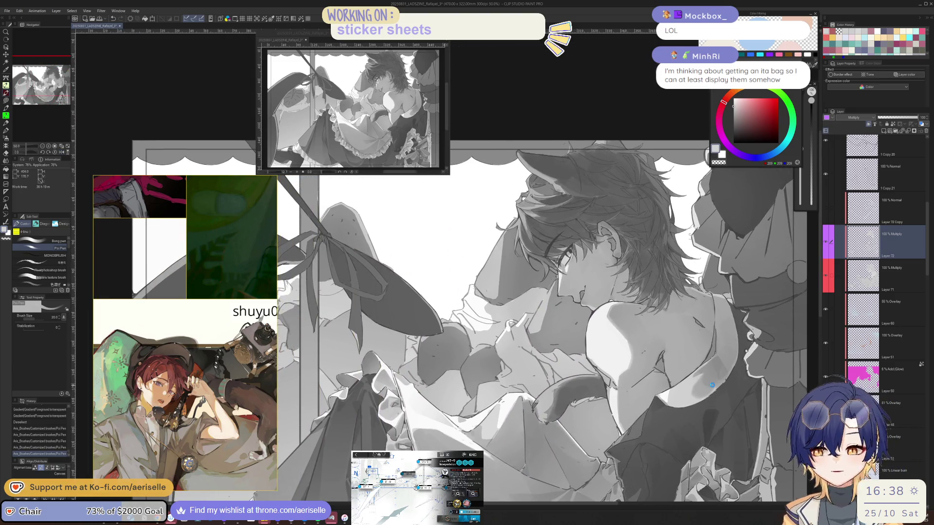
key("ctrl+s")
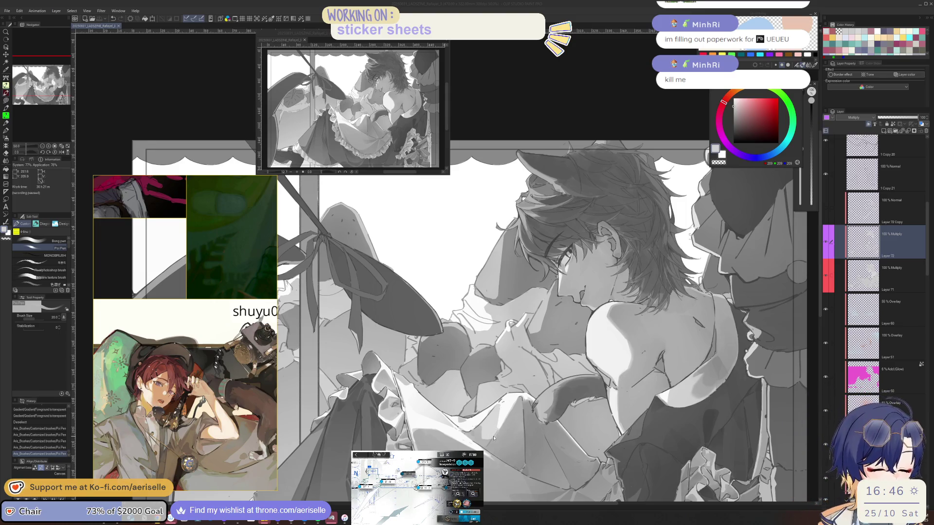
Add soft shading strokes on the arm, undoing one mark and redrawing it
left_click_drag(498, 405, 529, 426)
key("ctrl+z")
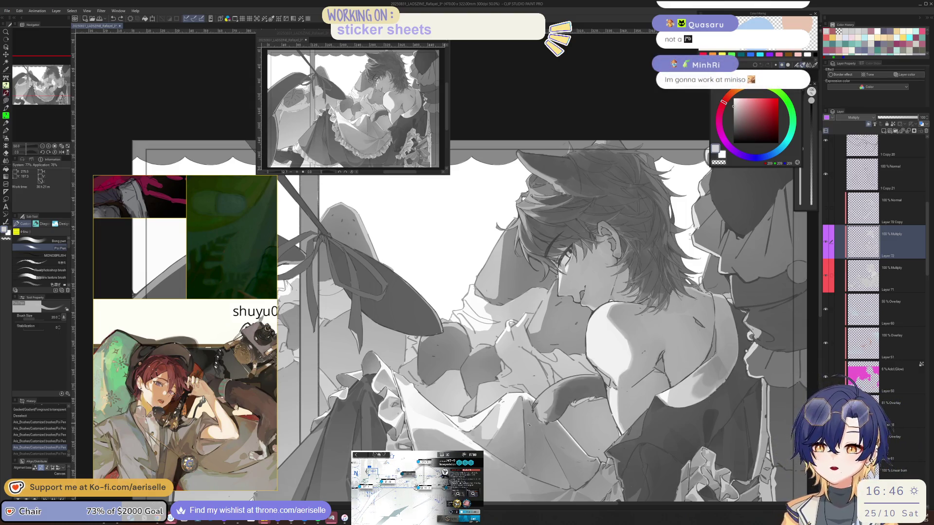
left_click(559, 395)
scroll(559, 393, "up", 2)
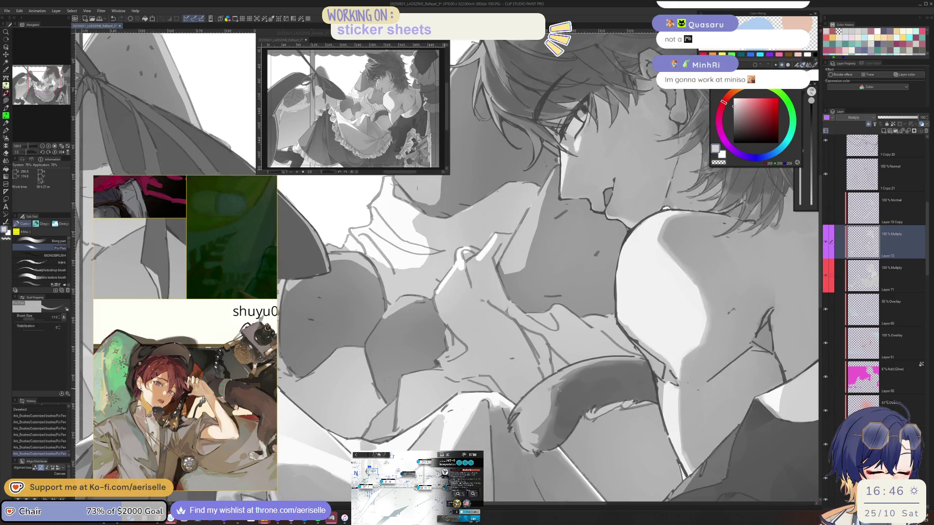
left_click_drag(560, 390, 573, 377)
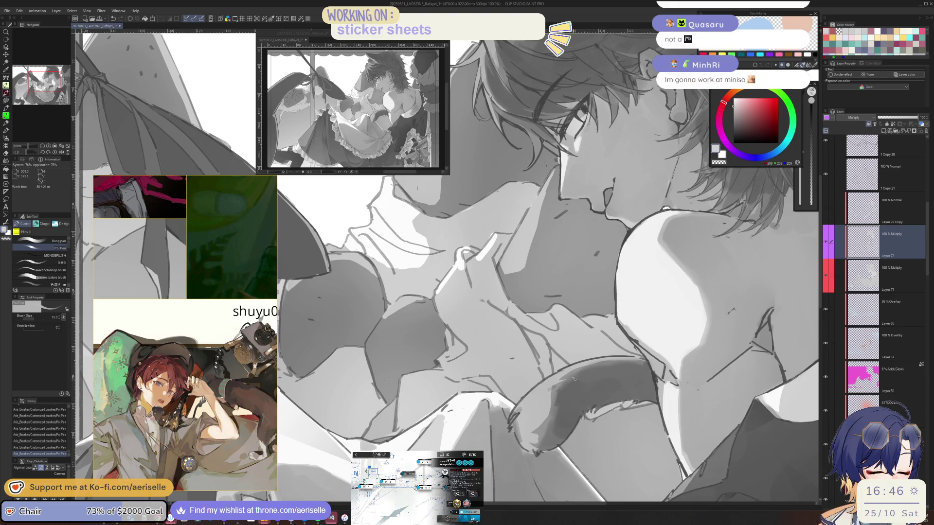
scroll(581, 377, "down", 3)
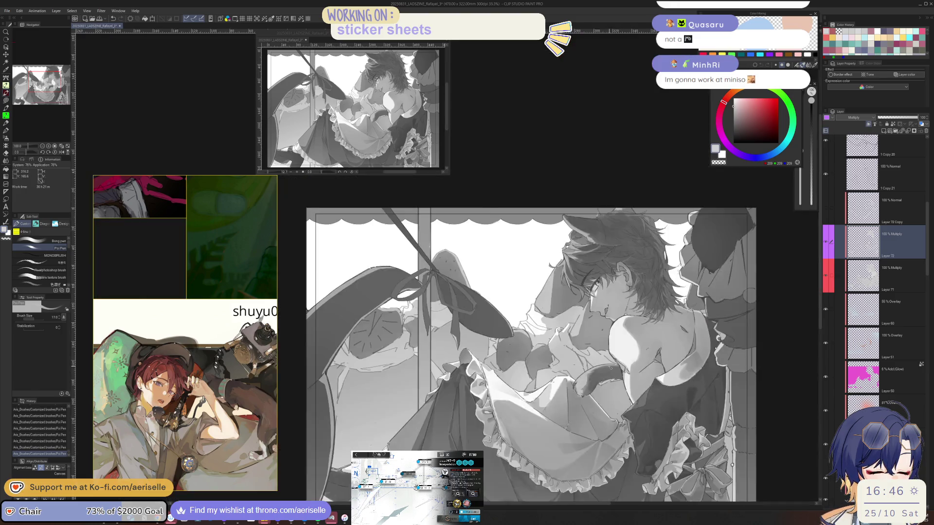
Mirror the view to check the shading, tilt the canvas, and fine-tune the brush size
key("h")
scroll(496, 352, "up", 5)
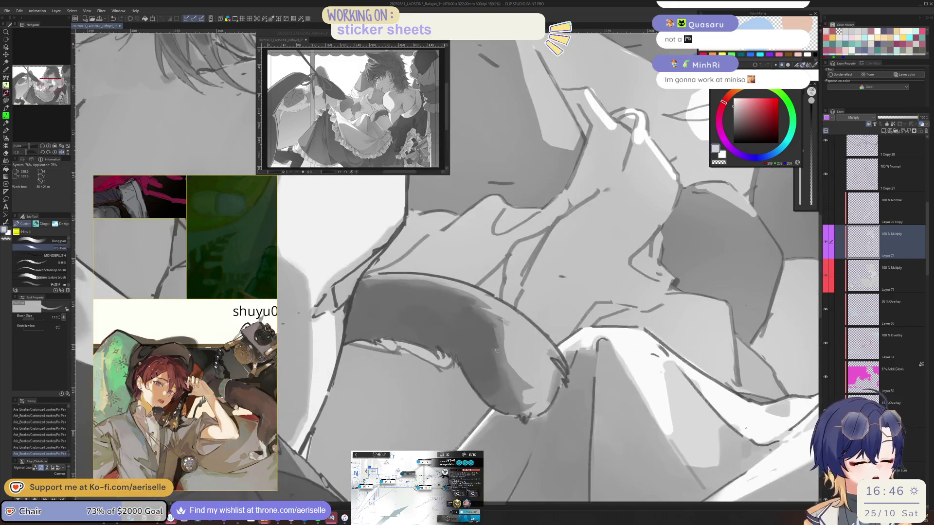
key("h")
key("minus")
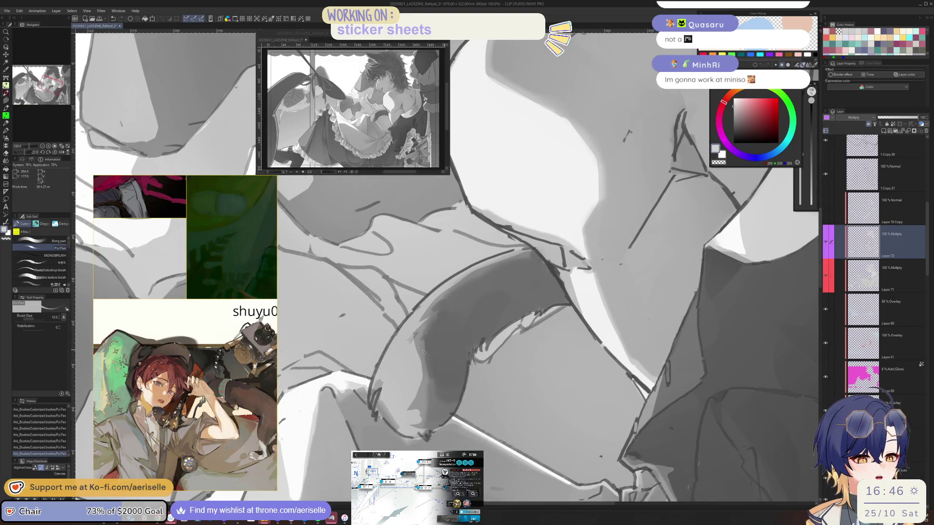
key("bracketleft")
key("bracketleft")
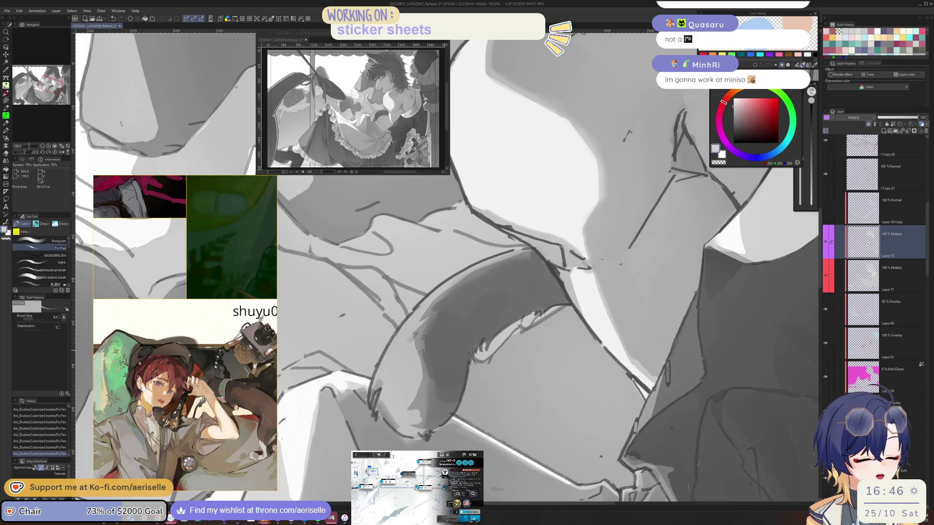
key("bracketright")
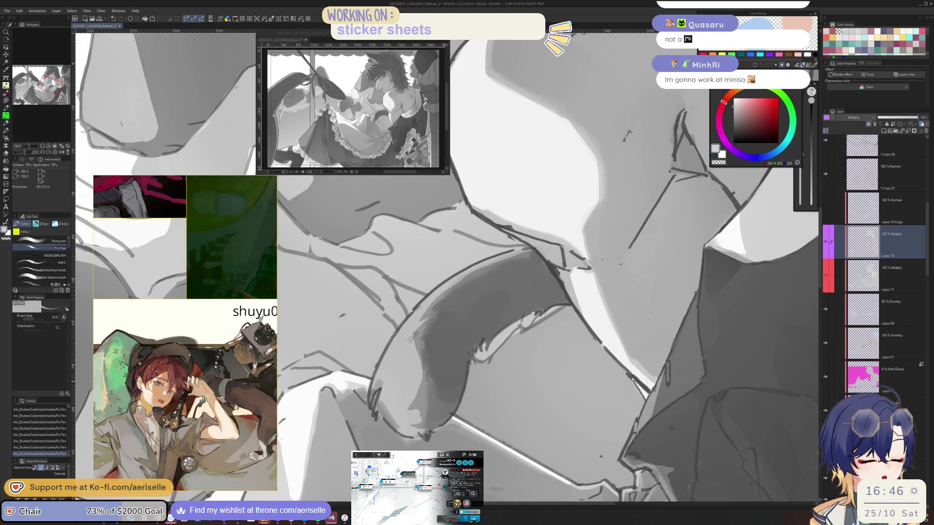
key("h")
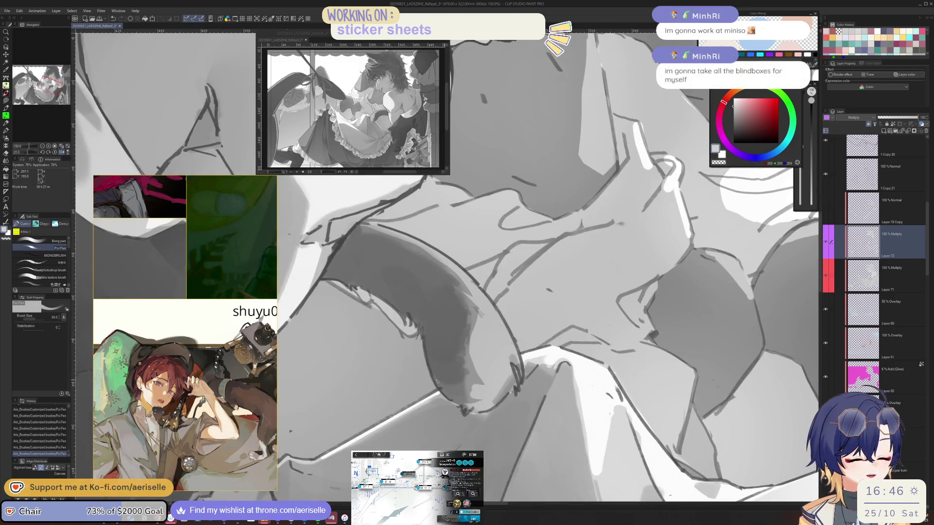
scroll(437, 381, "down", 4)
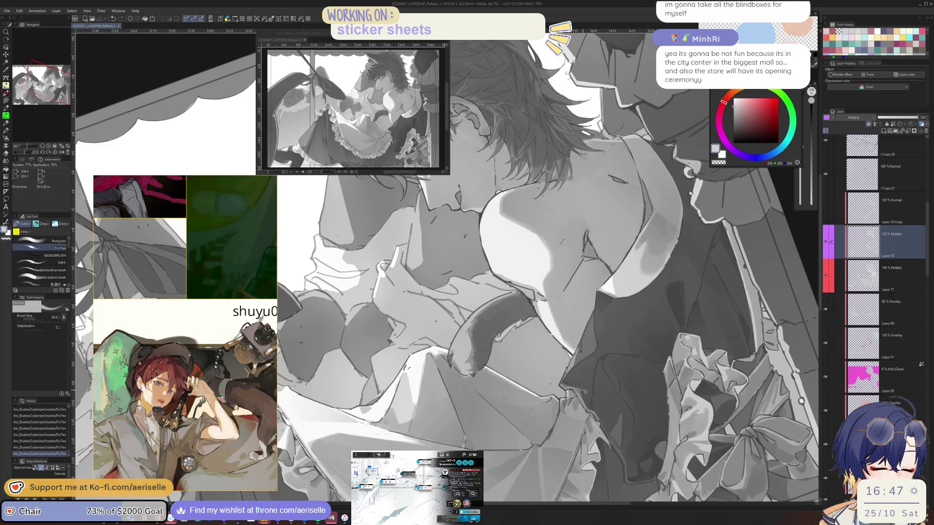
Level the view rotation, undo and redo the last pen strokes, and enlarge the brush slightly
key("asciicircum")
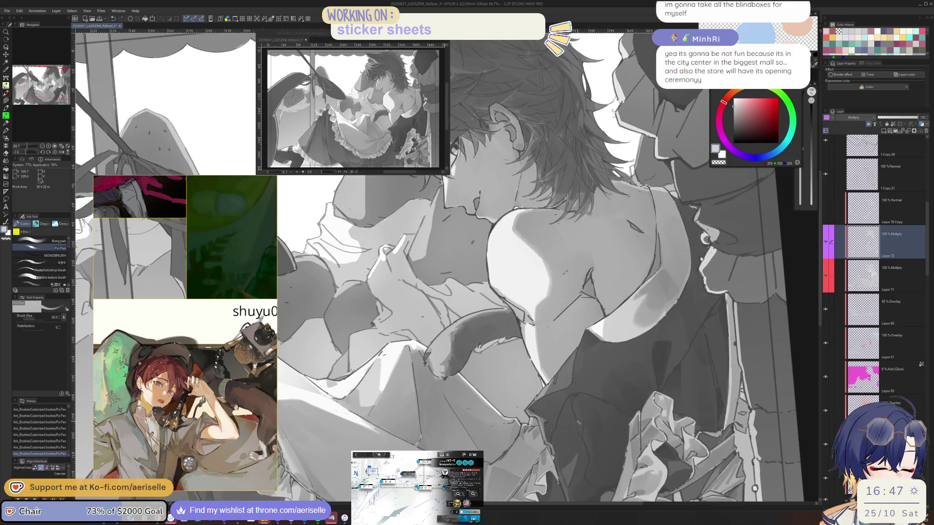
key("ctrl+z")
key("ctrl+y")
key("ctrl+z")
key("ctrl+y")
scroll(564, 372, "up", 2)
key("bracketright")
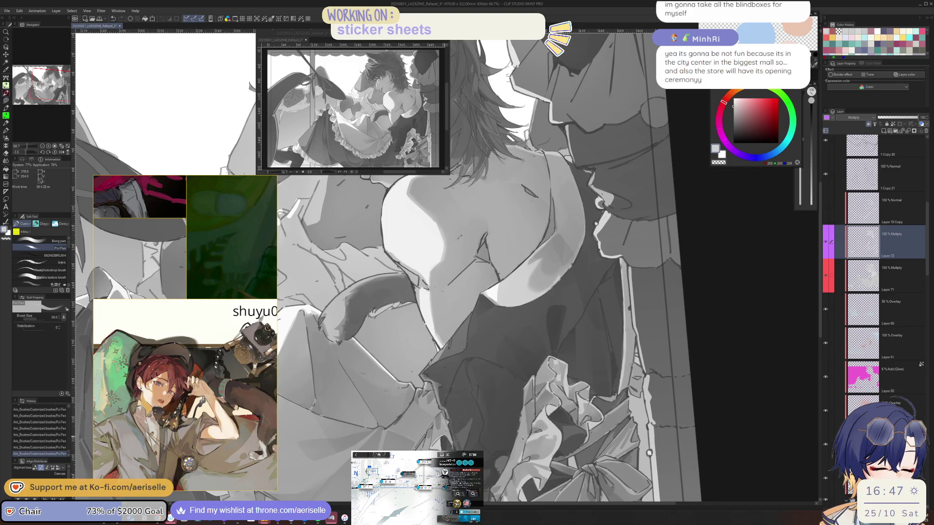
scroll(606, 405, "down", 5)
Reset the view and show the curtain drawing by expanding and enabling the curtain Copy folder
left_click_drag(606, 406, 718, 372)
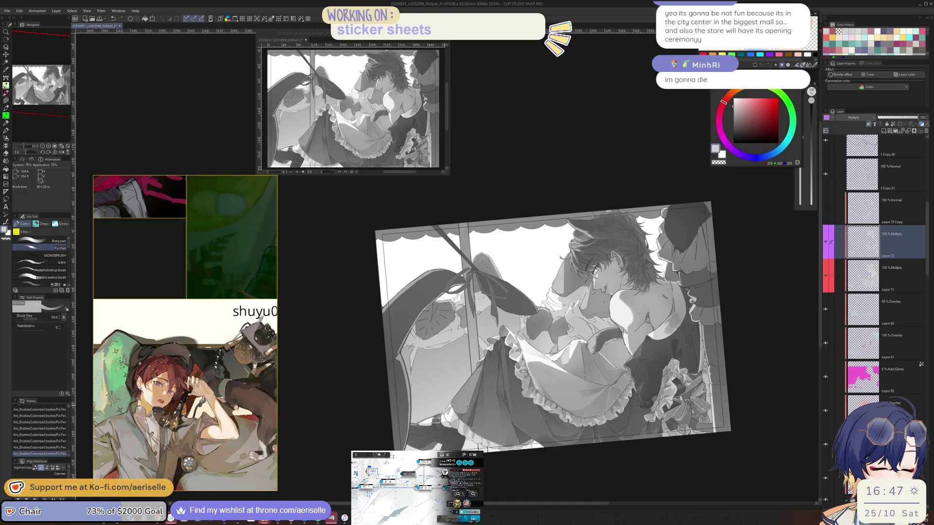
key("ctrl+alt+0")
key("ctrl+minus")
key("ctrl+minus")
key("ctrl+minus")
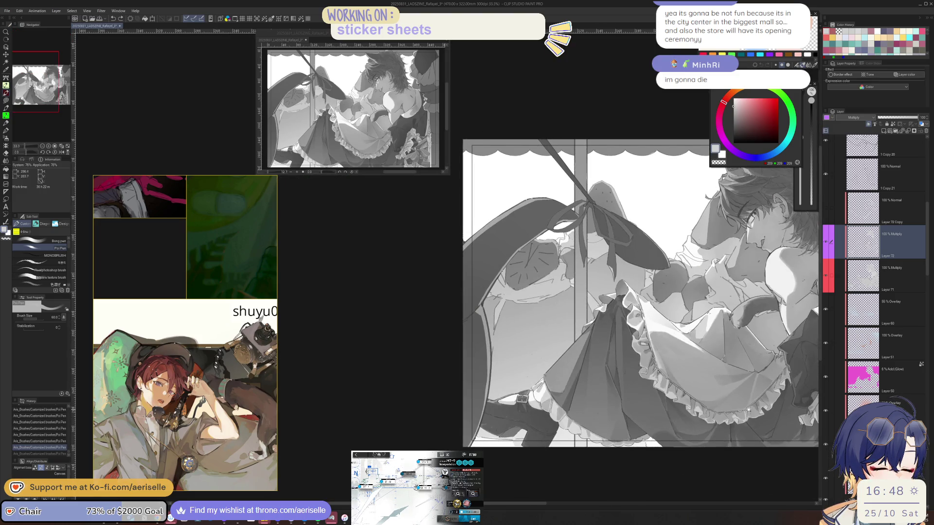
scroll(930, 258, "up", 2)
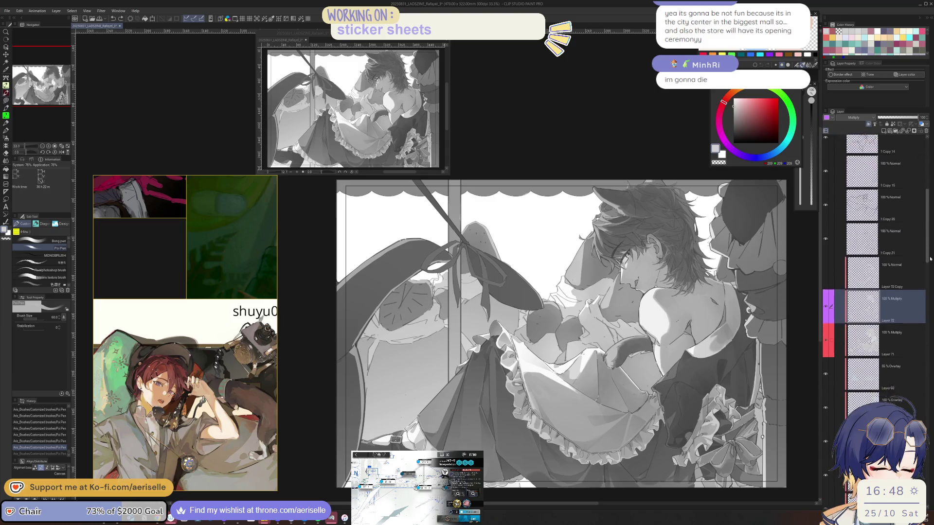
scroll(931, 229, "up", 5)
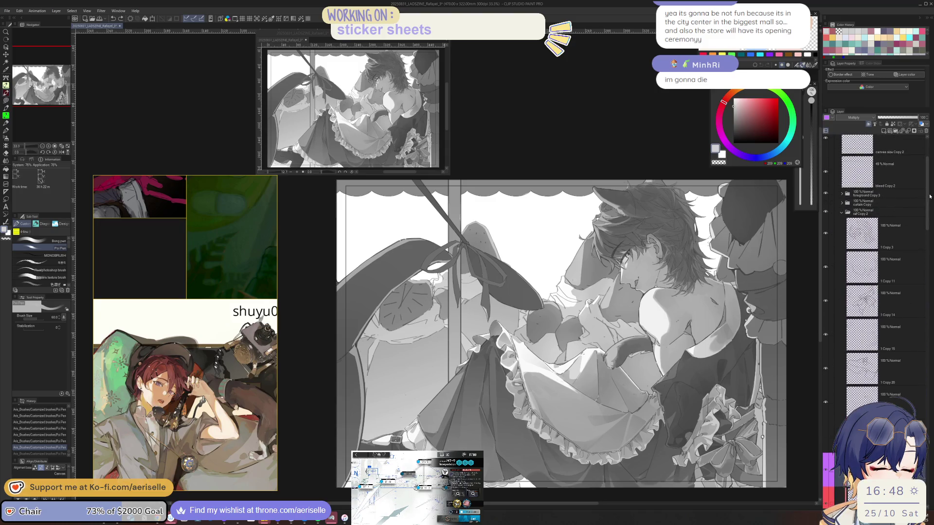
left_click(842, 203)
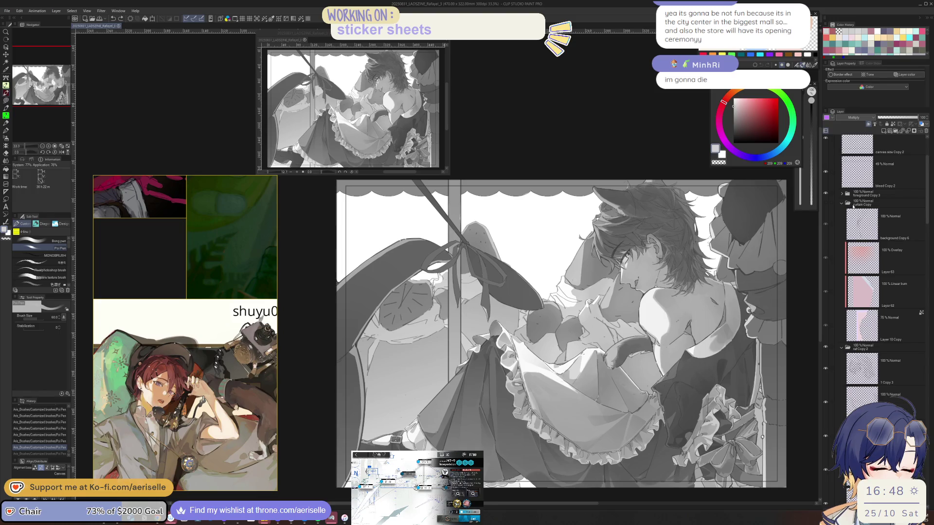
left_click(826, 202)
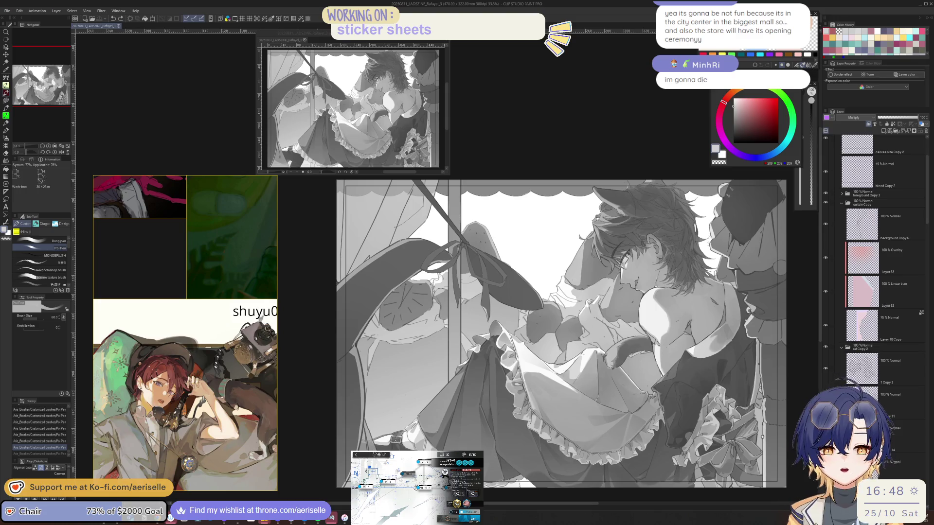
Add Layer 73 above Layer 63, colour-tagged purple and set to Multiply blending
scroll(112, 289, "down", 5)
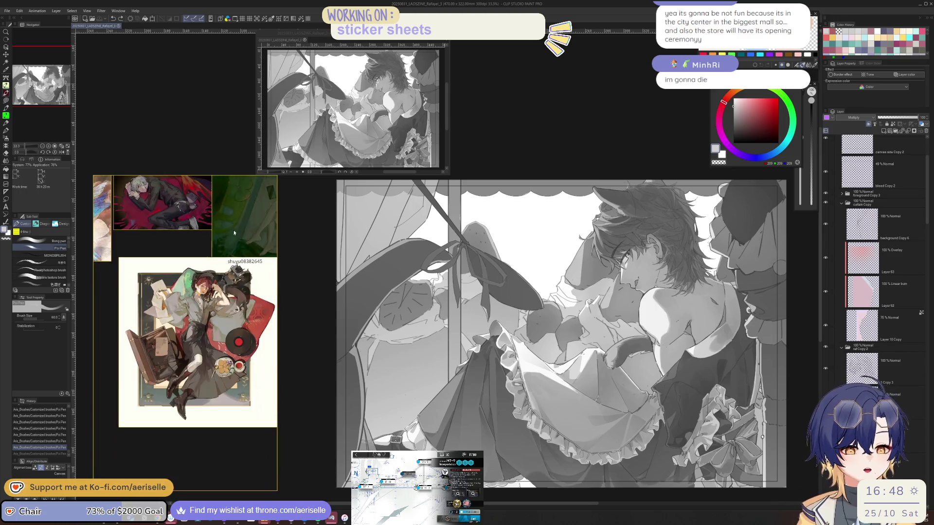
scroll(111, 289, "up", 5)
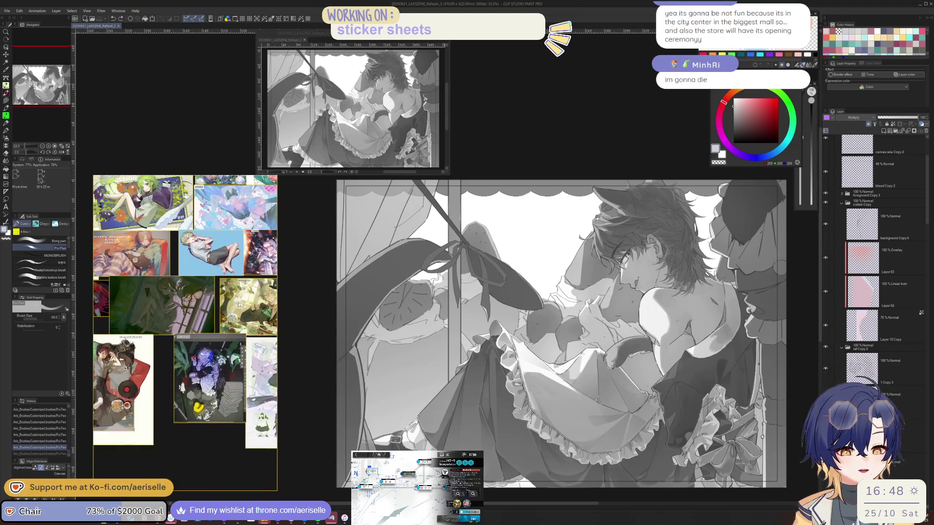
scroll(237, 315, "up", 1)
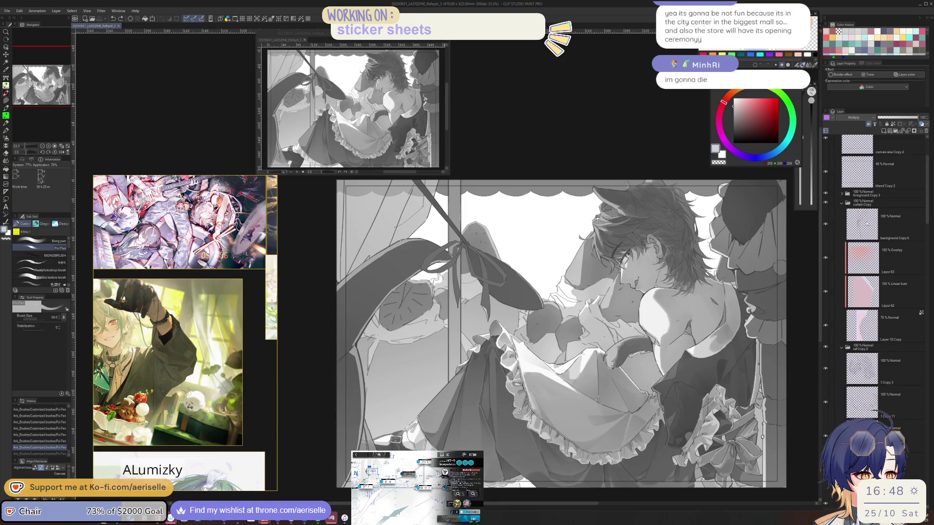
left_click(880, 260)
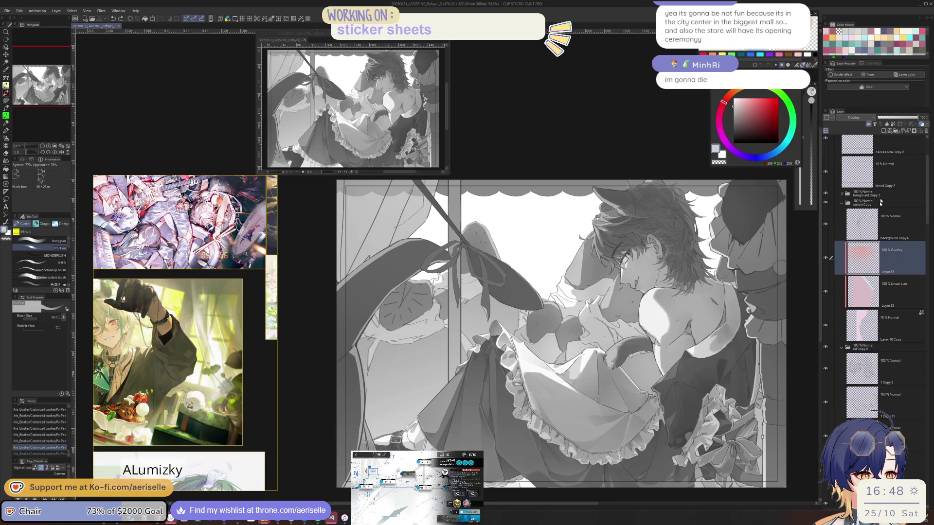
left_click(884, 132)
left_click(829, 117)
left_click(839, 162)
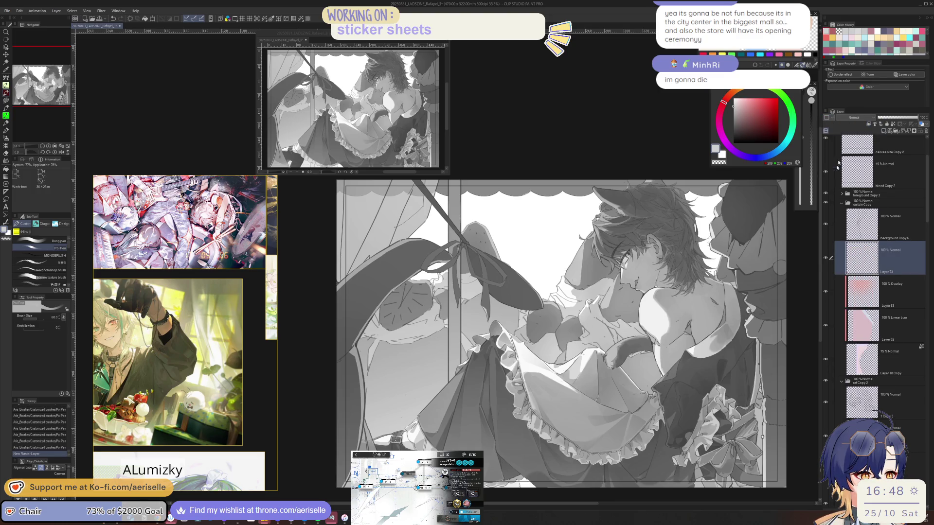
left_click(854, 118)
left_click(852, 131)
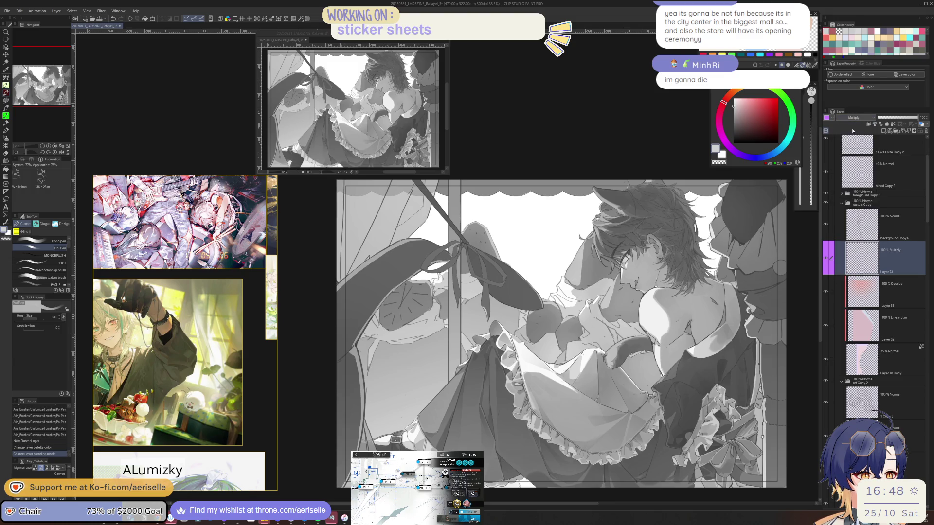
left_click_drag(465, 363, 515, 454)
Zoom in on the window ribbon, paint a faint shadow, and clip Layer 73 to the layer below
mouse_move(681, 316)
left_mouse_down()
mouse_move(568, 313)
mouse_move(647, 307)
mouse_move(621, 290)
left_mouse_up()
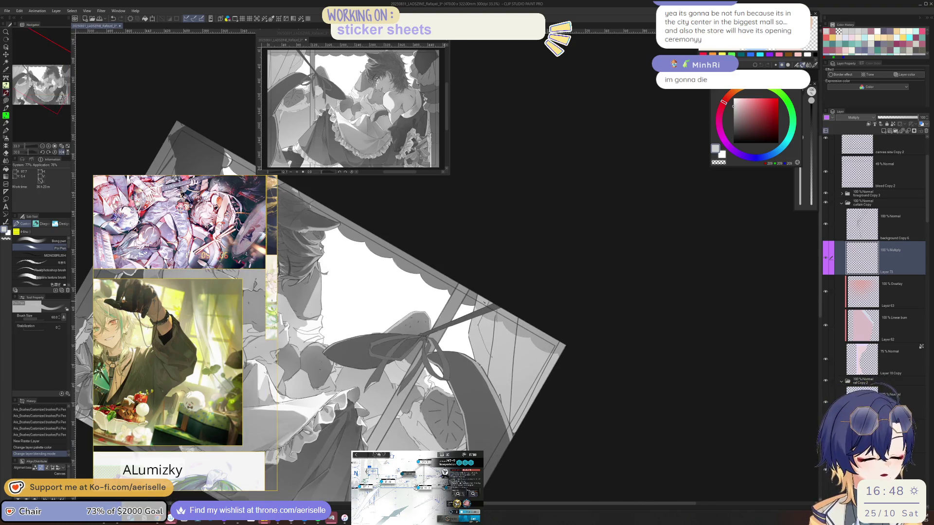
key("ctrl+plus")
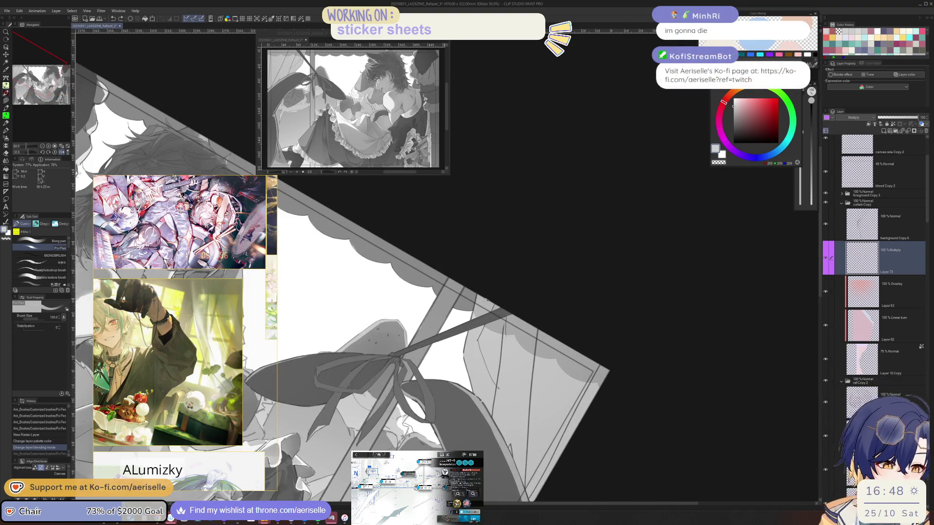
left_click_drag(480, 327, 492, 389)
key("ctrl+z")
left_click_drag(482, 327, 492, 384)
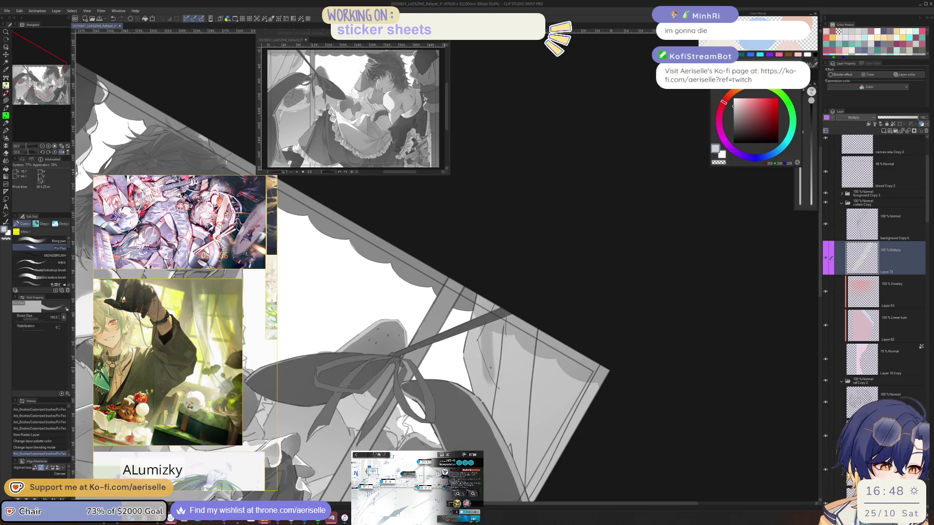
left_click(868, 125)
Build up broad soft shadow strokes beside the ribbon, trying and undoing one eraser pass
left_click_drag(492, 320, 504, 366)
left_click_drag(484, 336, 491, 369)
mouse_move(486, 333)
left_mouse_down()
mouse_move(494, 367)
mouse_move(485, 406)
left_mouse_up()
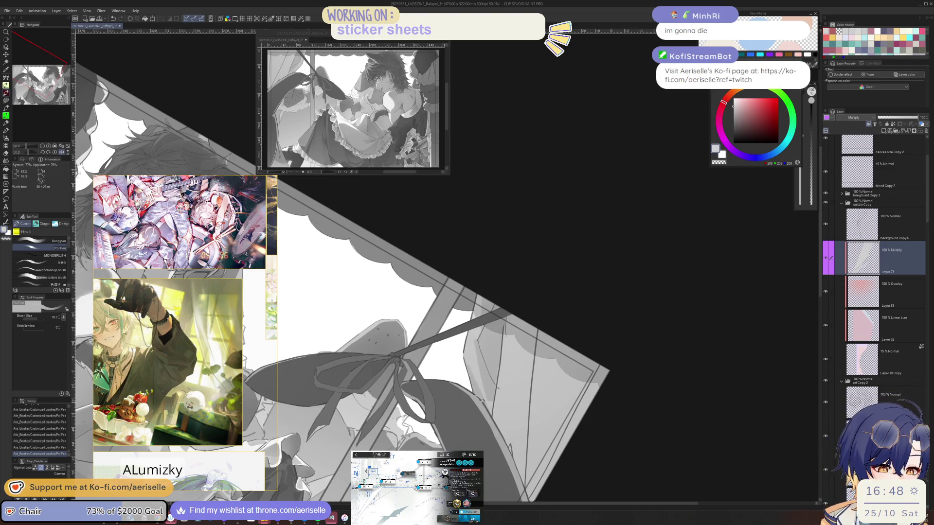
left_click_drag(487, 346, 479, 404)
key("ctrl+z")
key("ctrl+y")
key("e")
left_click_drag(486, 391, 486, 414)
key("ctrl+z")
key("p")
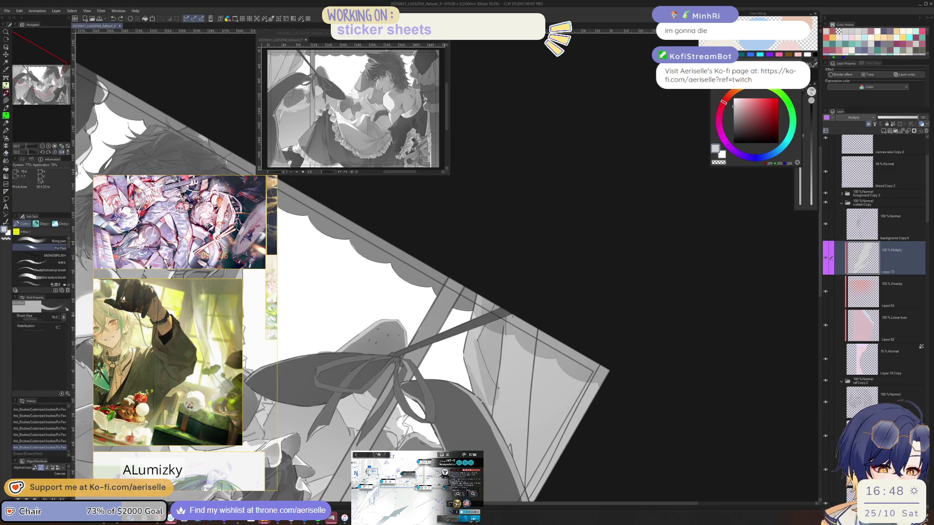
left_click_drag(514, 315, 496, 410)
left_click_drag(560, 390, 564, 411)
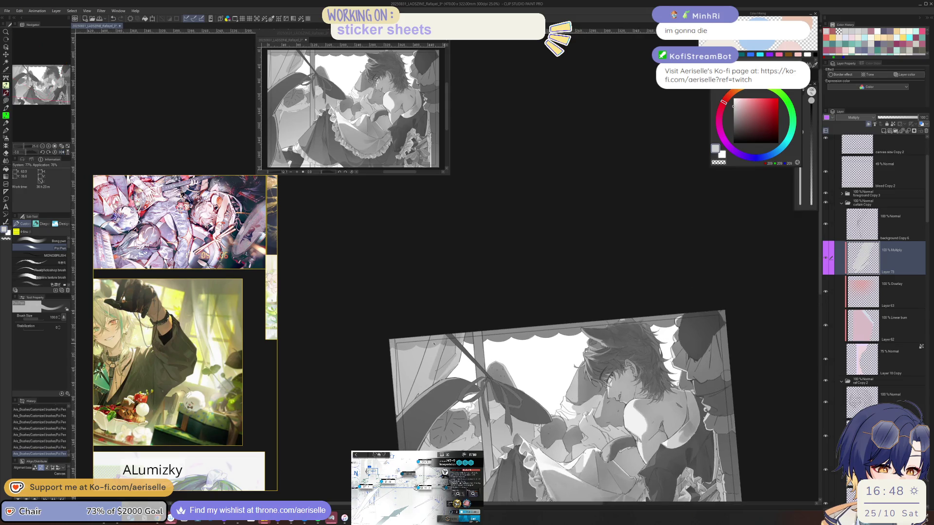
Lasso an area along the artwork's left edge and fill it with a gradient
key("m")
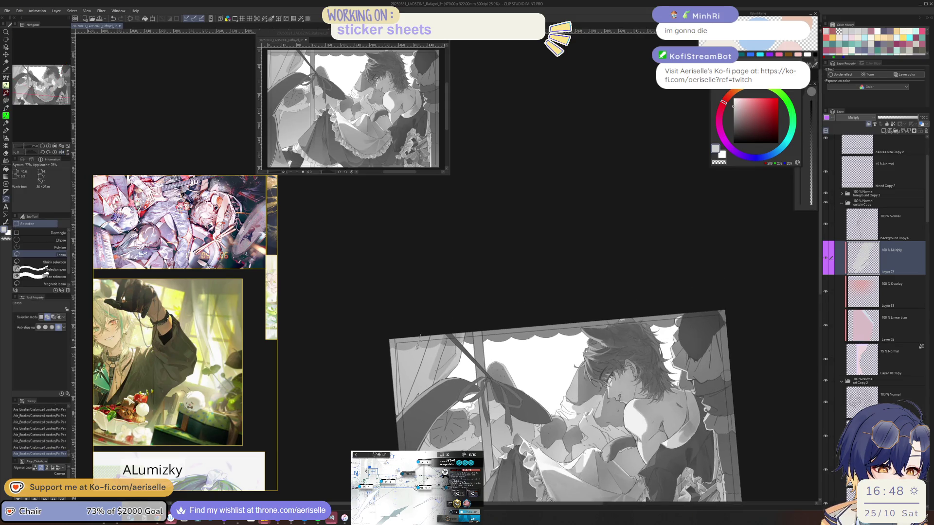
left_click_drag(380, 395, 380, 321)
key("g")
left_click_drag(401, 353, 395, 404)
Deselect, mirror the view, and bring the browser with the Twitch replay forward
key("ctrl+d")
key("h")
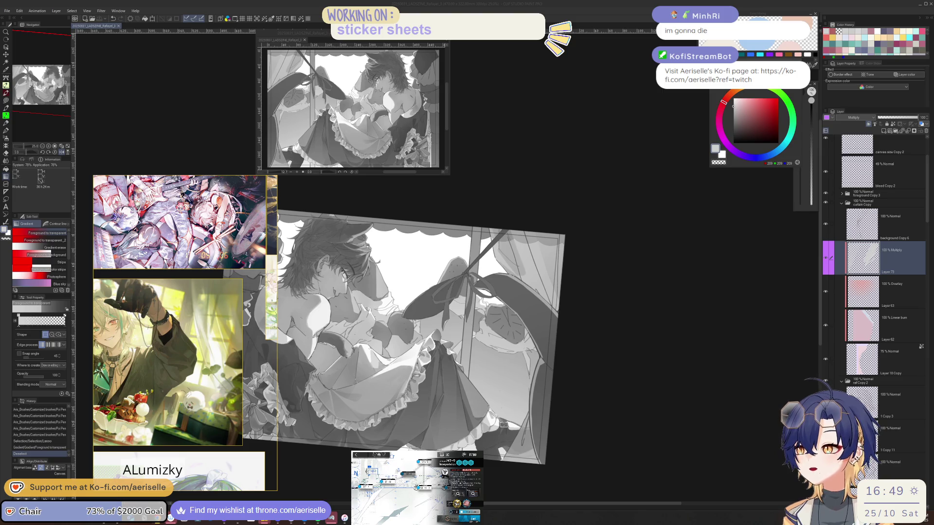
key("alt+Tab")
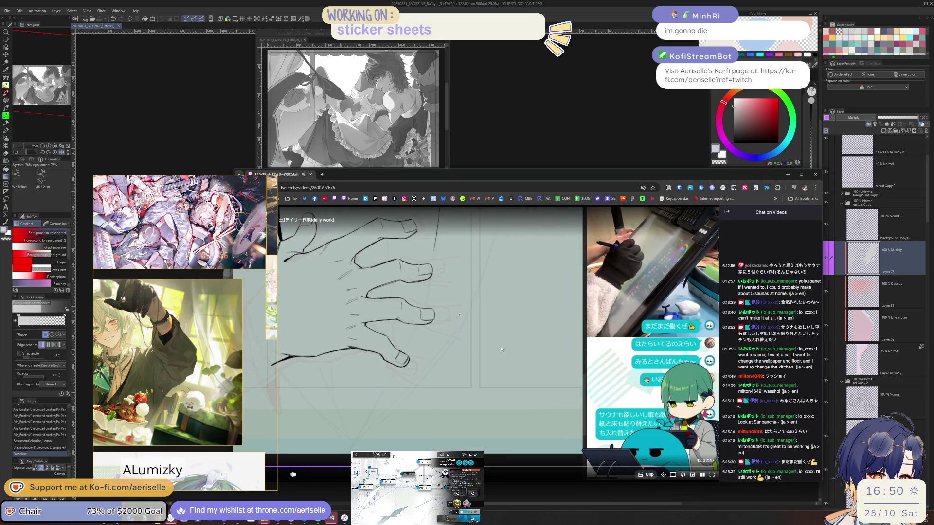
Move the browser window and skip through the replay's sketches up to 14:34:20
left_click_drag(442, 175, 464, 157)
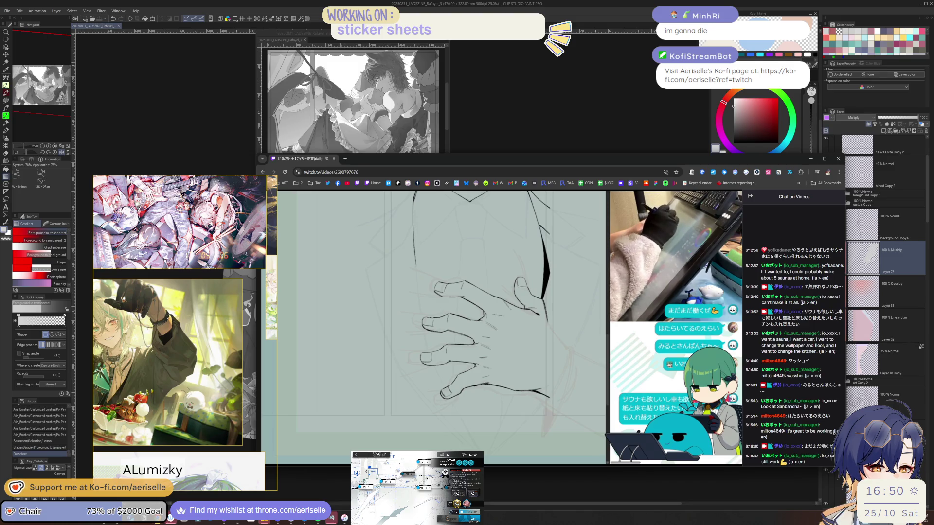
mouse_move(446, 421)
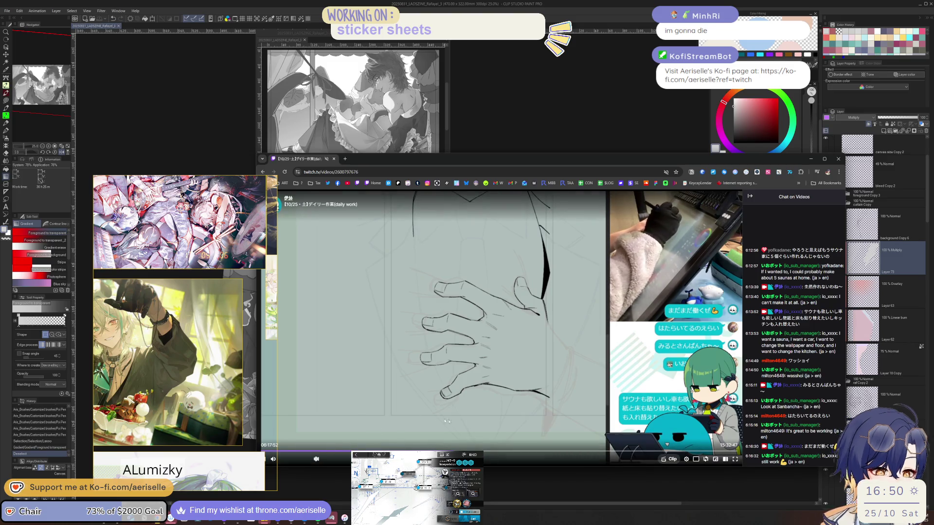
left_click(491, 451)
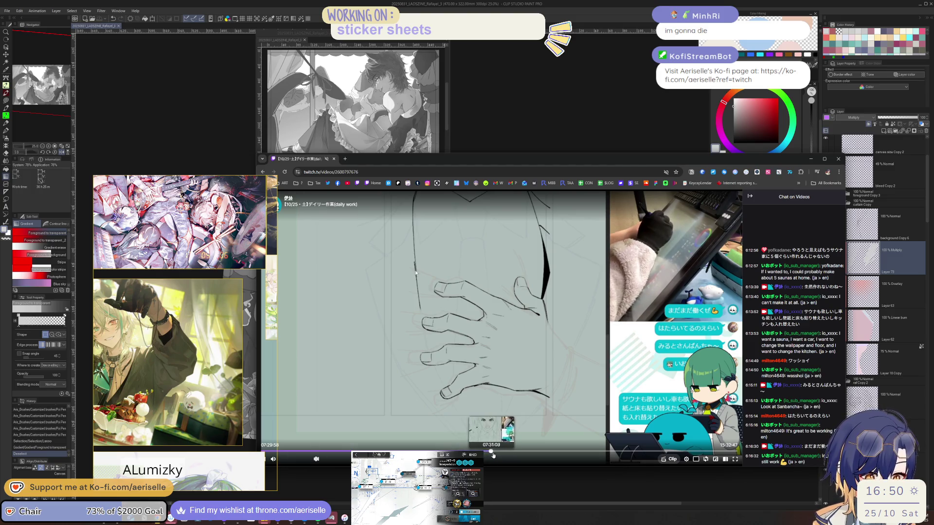
left_click(519, 452)
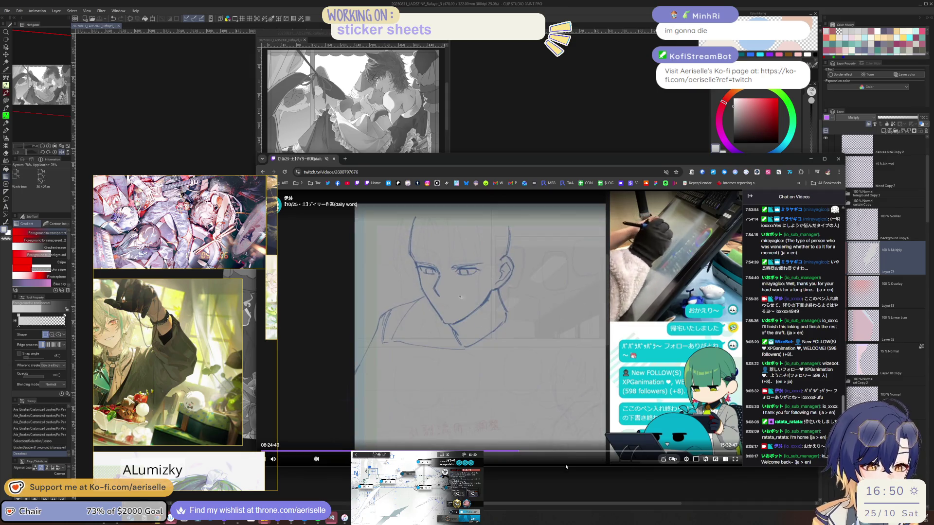
left_click(622, 451)
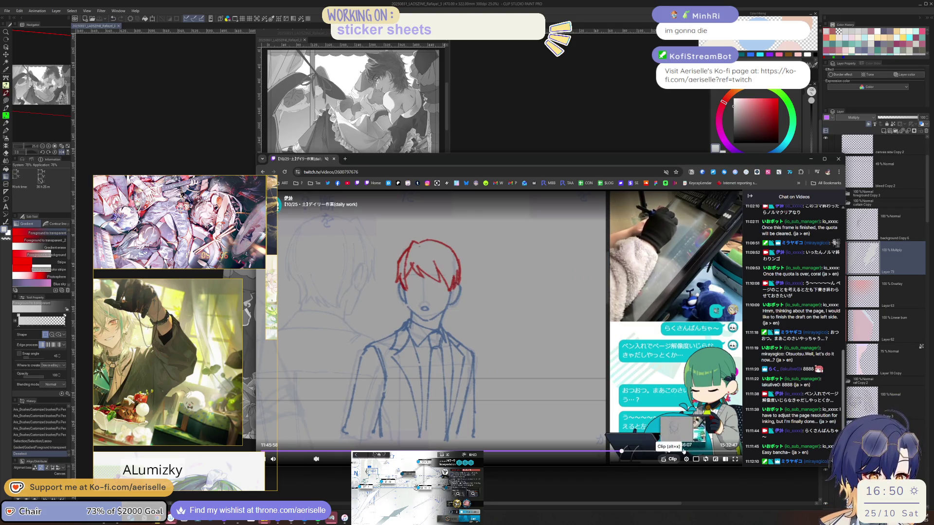
left_click(683, 452)
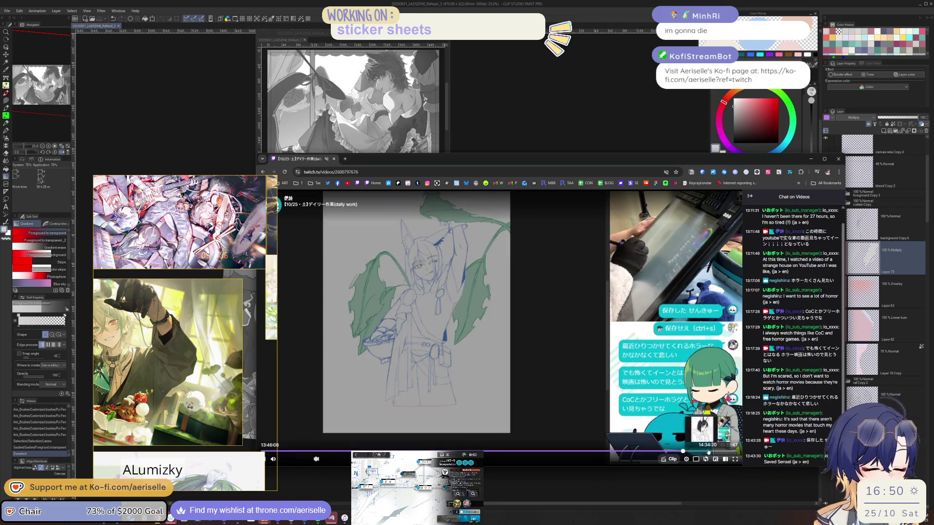
left_click(709, 452)
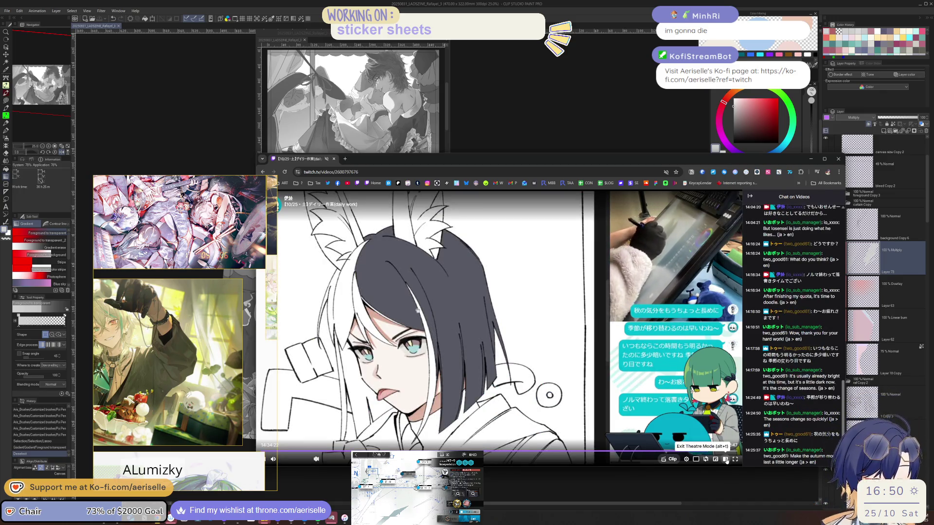
Leave theatre mode, follow the streamer's channel, and minimize the browser
left_click(725, 459)
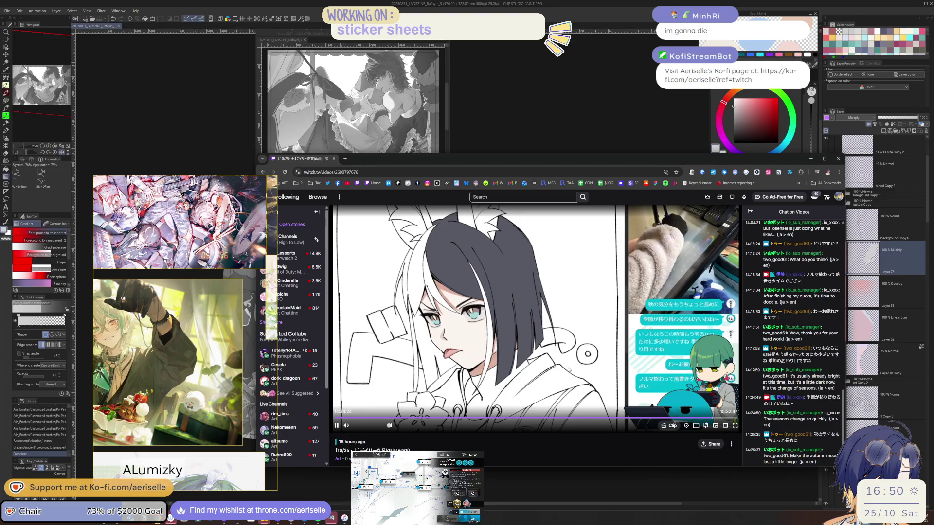
scroll(566, 378, "down", 2)
left_click(629, 389)
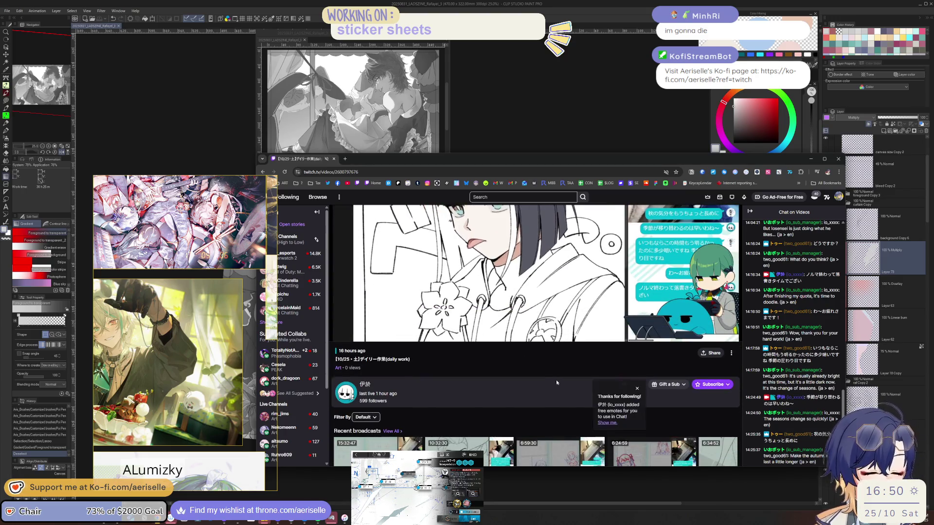
left_click_drag(312, 159, 320, 219)
key("super+Down")
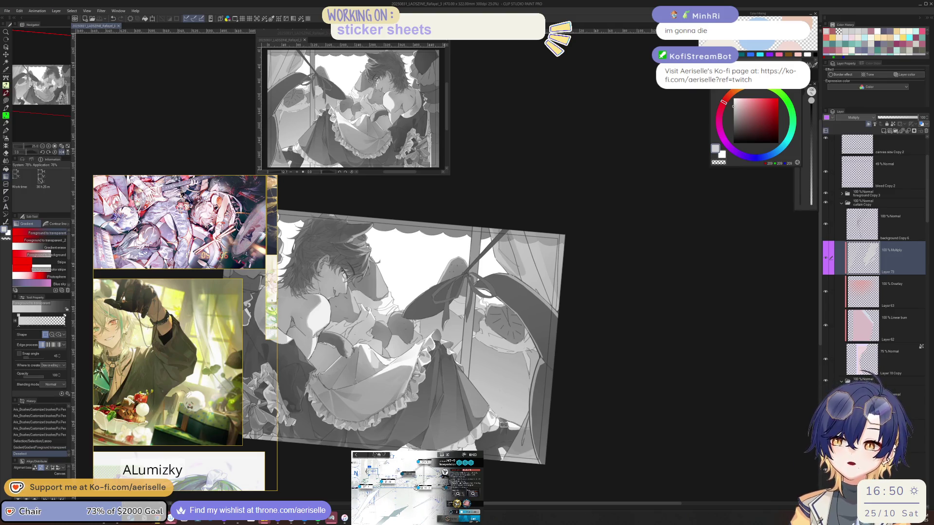
Try and undo a gradient, mirror the view, then erase across the illustration's top-left corner
left_click_drag(642, 355, 637, 362)
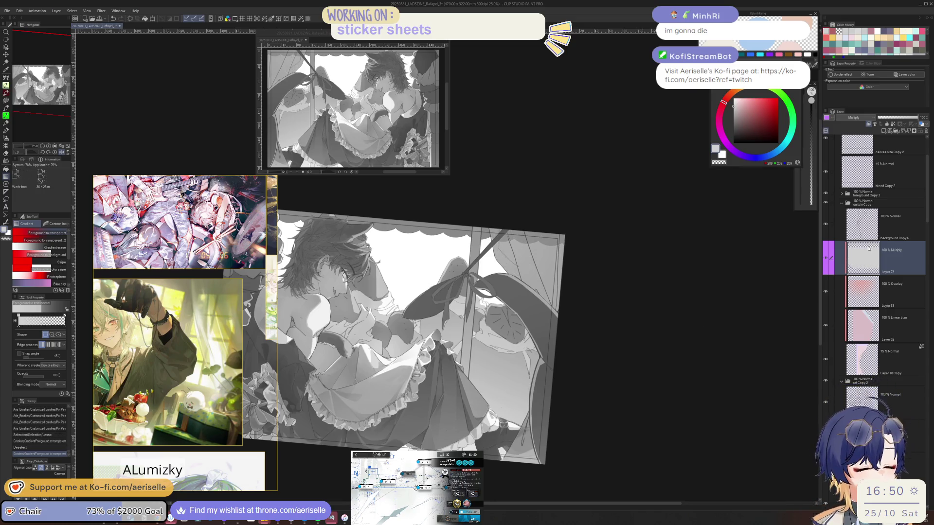
key("ctrl+z")
key("h")
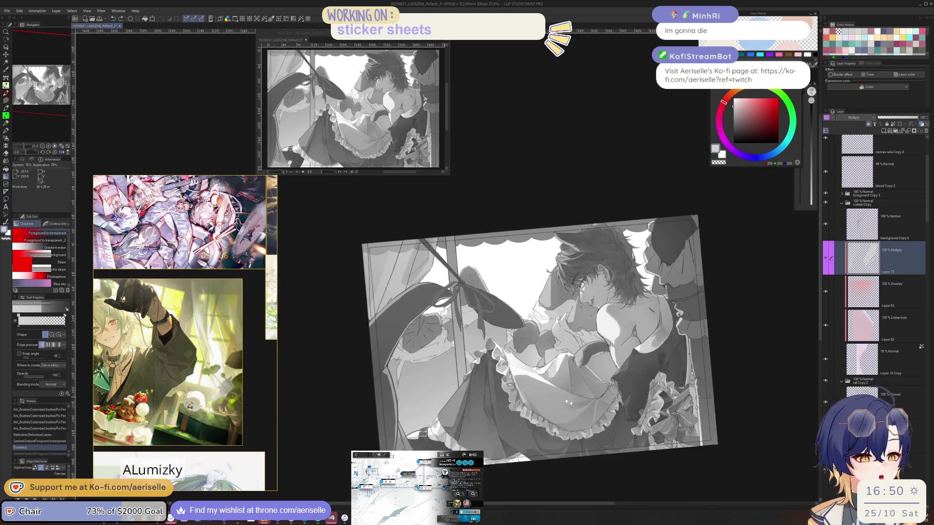
key("e")
left_click_drag(452, 273, 531, 240)
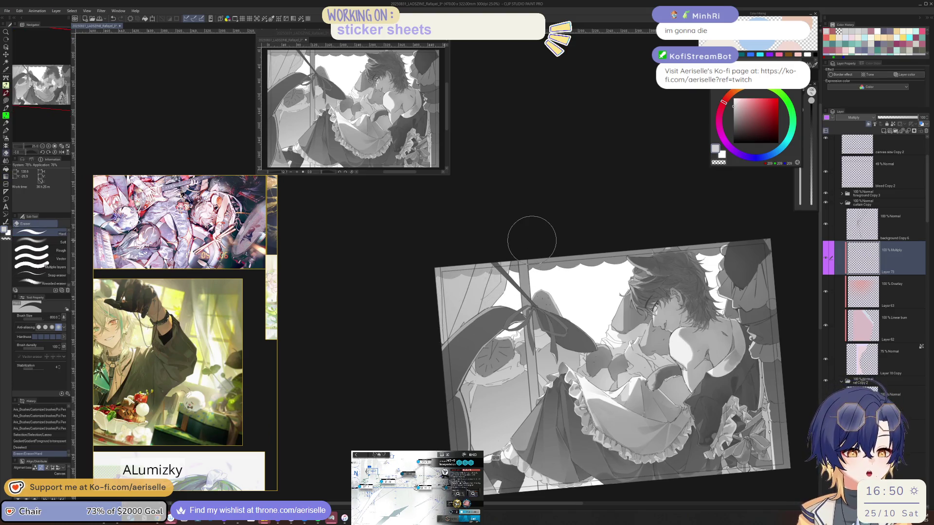
Scroll further down through the reference images
scroll(234, 315, "down", 3)
scroll(234, 315, "down", 5)
scroll(129, 317, "down", 5)
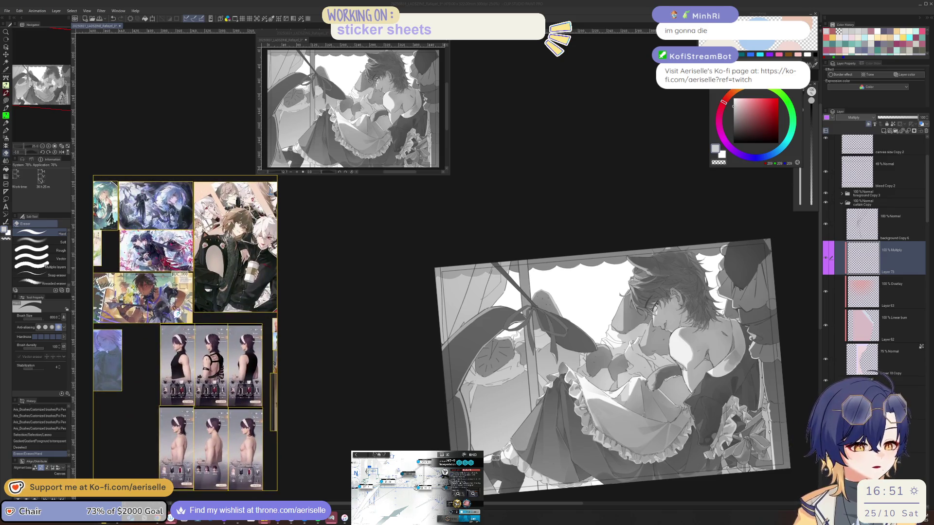
scroll(179, 312, "down", 10)
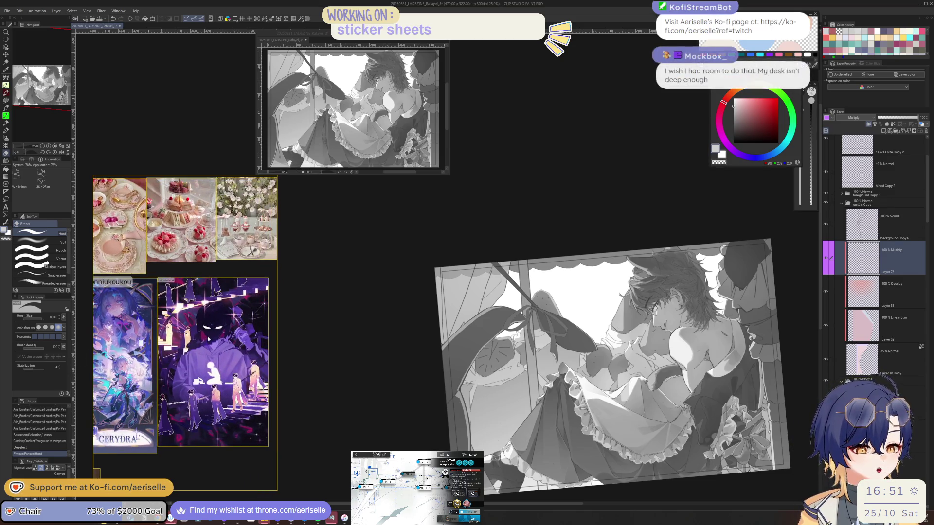
scroll(208, 339, "down", 10)
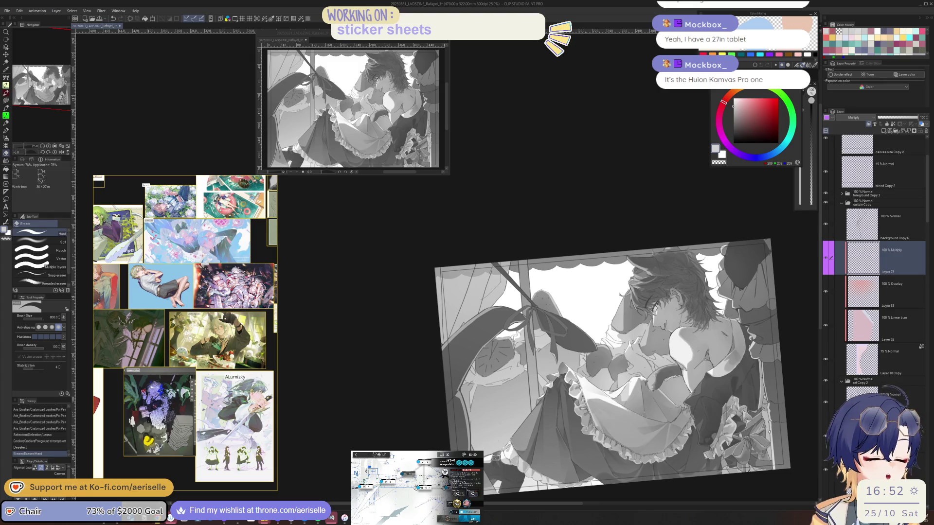
Redraw the window-frame lines beside the curtain, then undo the last two strokes
key("h")
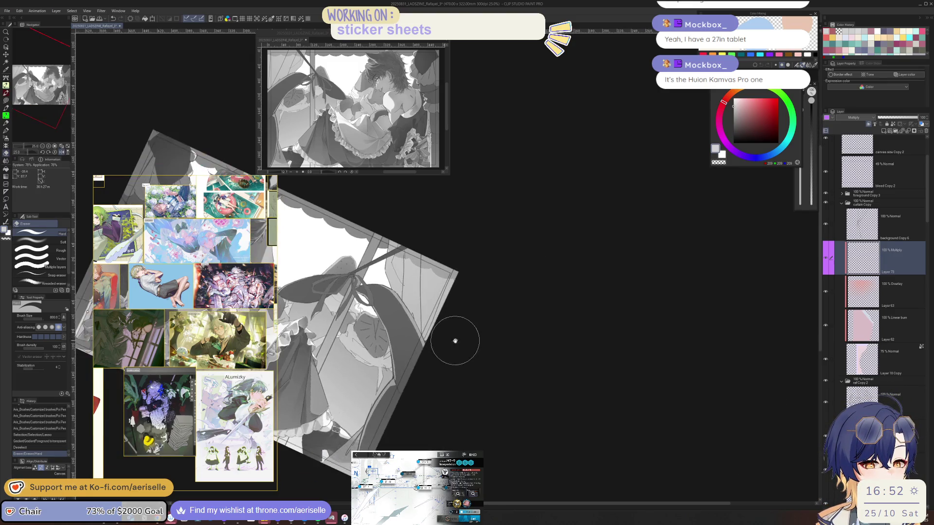
key("p")
left_click_drag(517, 315, 508, 431)
left_click_drag(517, 315, 511, 428)
key("h")
left_click_drag(435, 341, 429, 402)
mouse_move(423, 367)
left_mouse_down()
mouse_move(413, 426)
mouse_move(480, 302)
mouse_move(450, 372)
mouse_move(488, 404)
mouse_move(554, 296)
left_mouse_up()
key("minus")
key("minus")
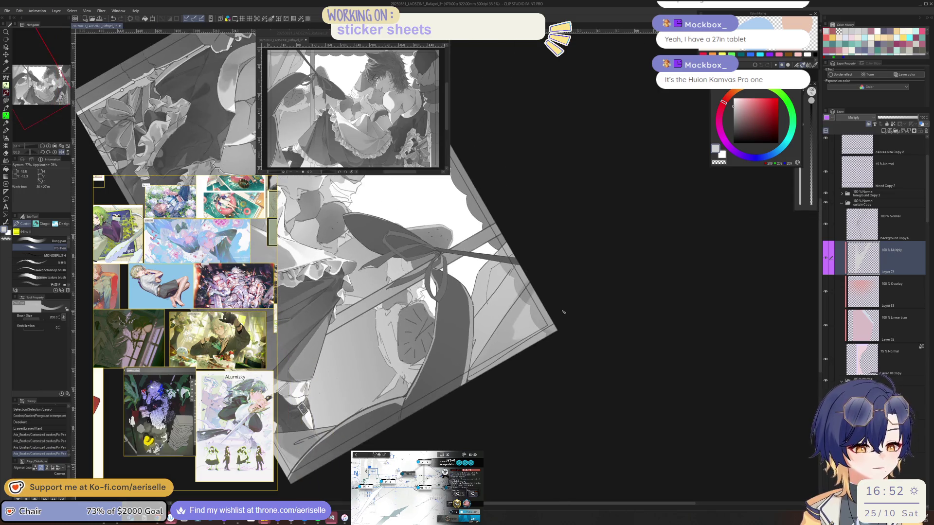
key("ctrl+z")
key("ctrl+z")
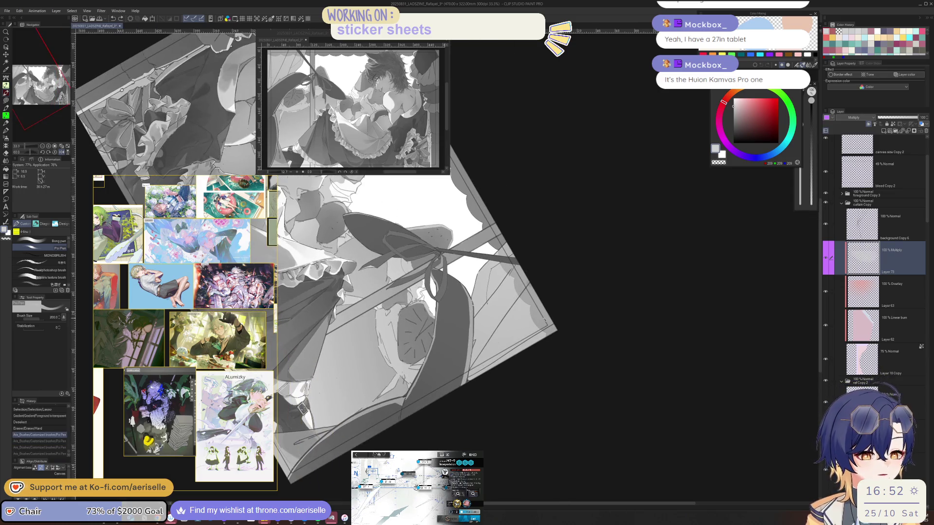
Lasso a thin strip along the window frame, zooming in to extend the selection
key("m")
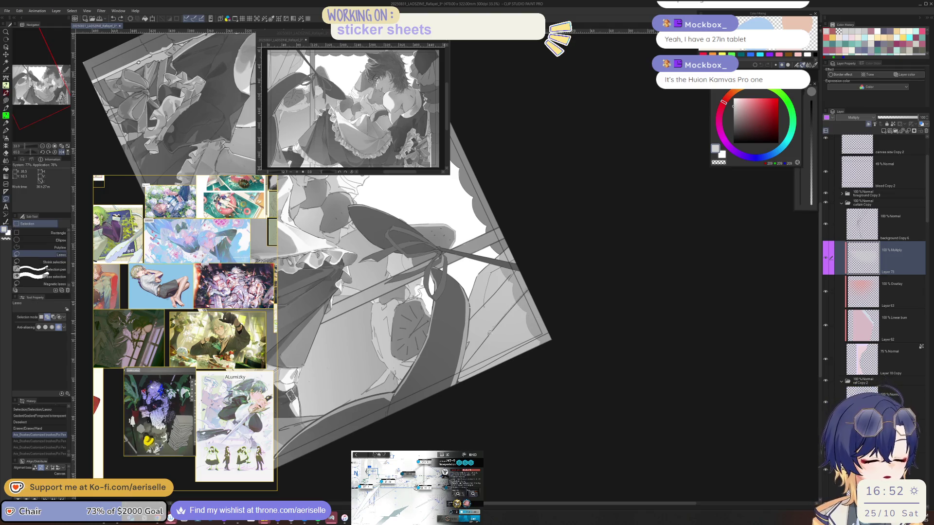
left_click_drag(560, 379, 431, 384)
key("ctrl+z")
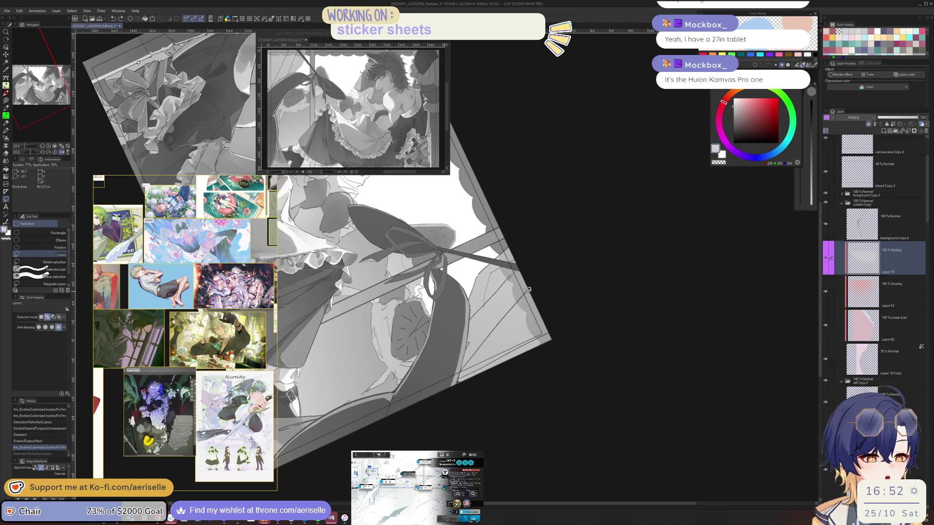
key("ctrl+y")
key("ctrl+0")
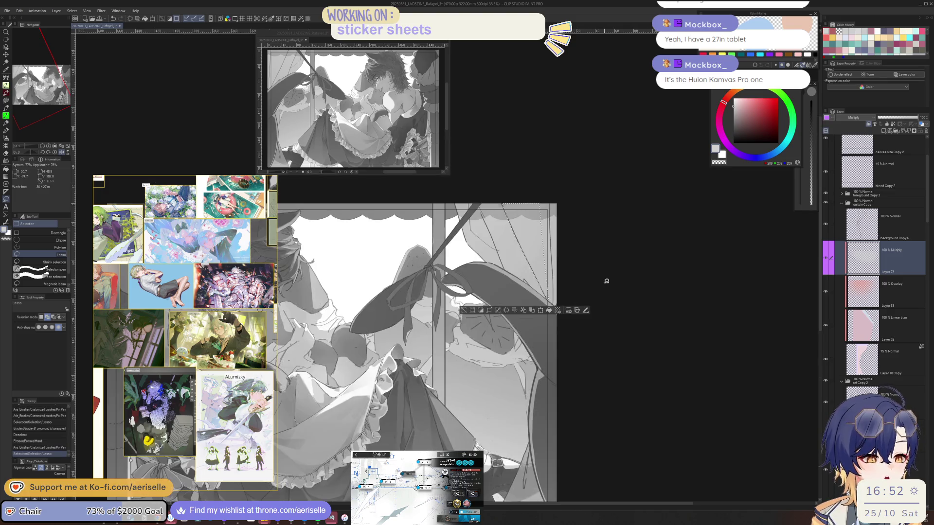
key("asciicircum")
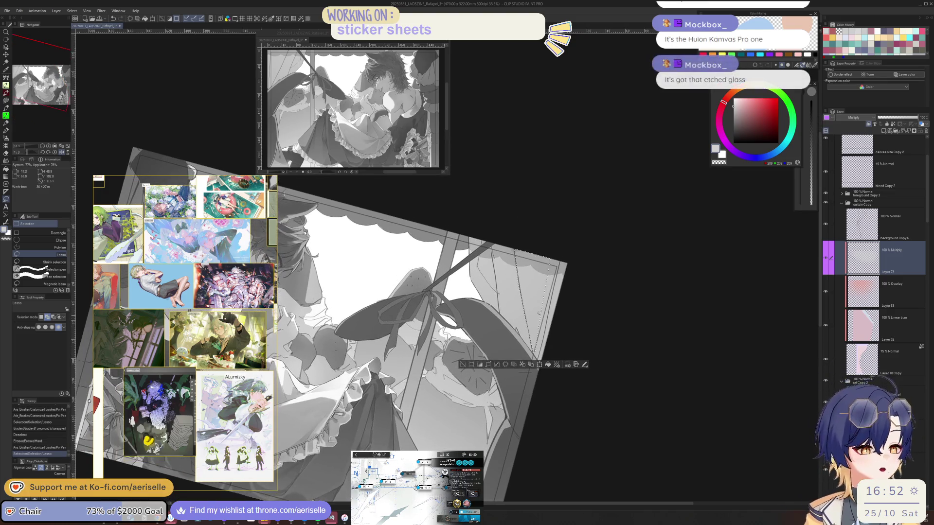
scroll(547, 299, "up", 1)
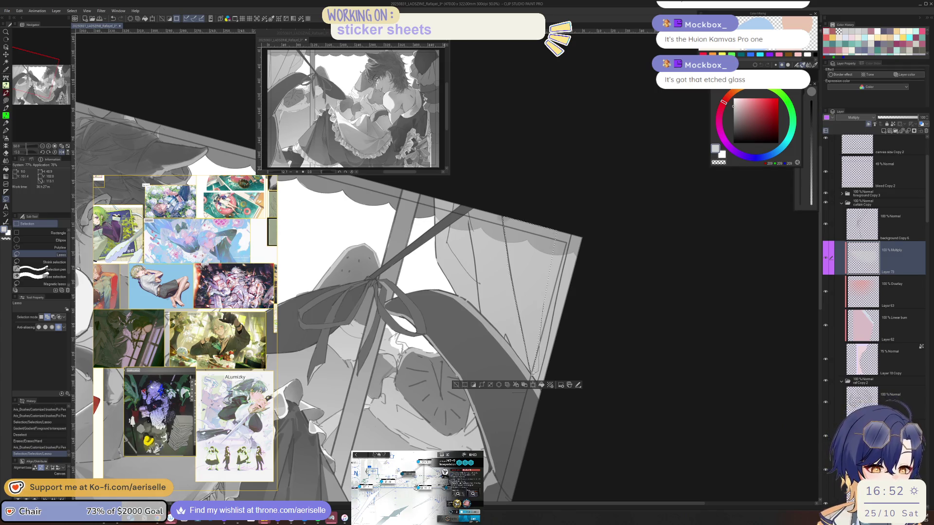
left_click_drag(530, 361, 534, 368)
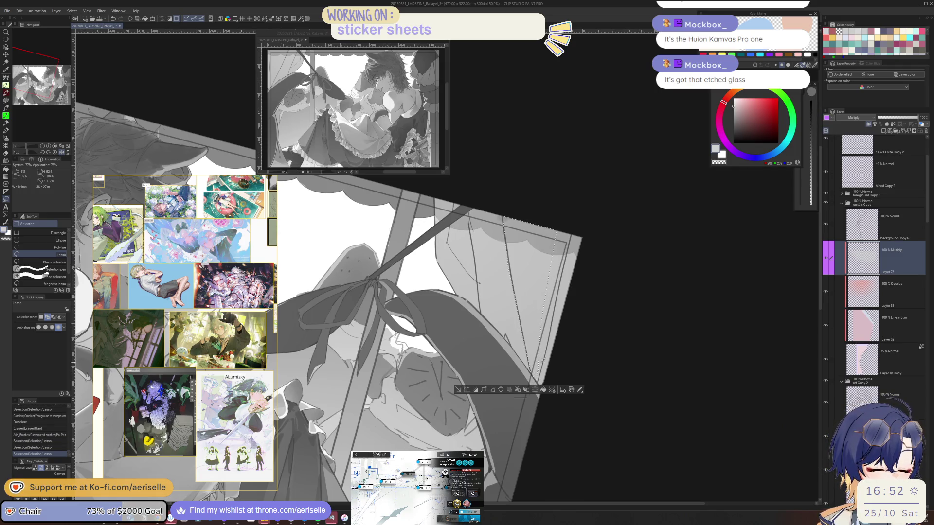
key("ctrl+minus")
Darken the selected frame strip with a gradient, redoing the first attempt
key("g")
left_click_drag(551, 417, 554, 209)
key("ctrl+z")
left_click_drag(542, 342, 543, 249)
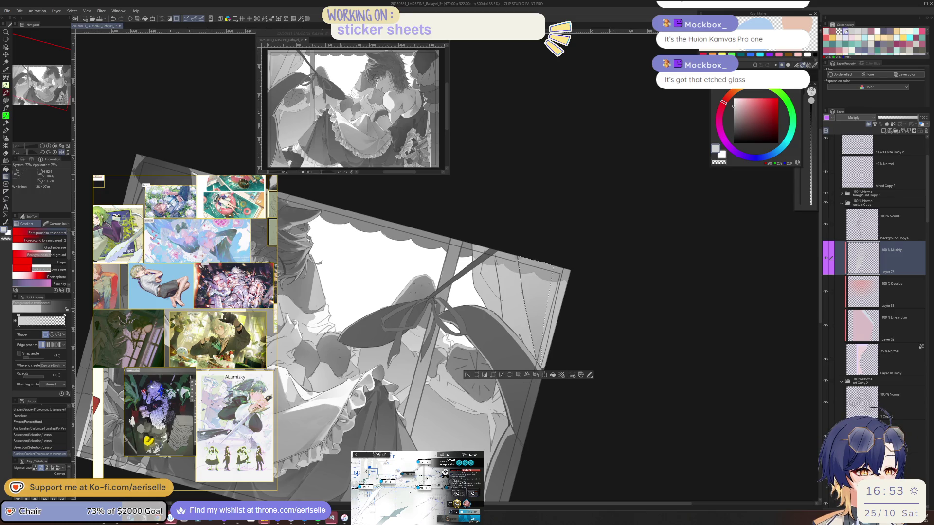
Reapply the gradient on the frame strip and clear the selection
key("ctrl+z")
left_click_drag(541, 283, 541, 282)
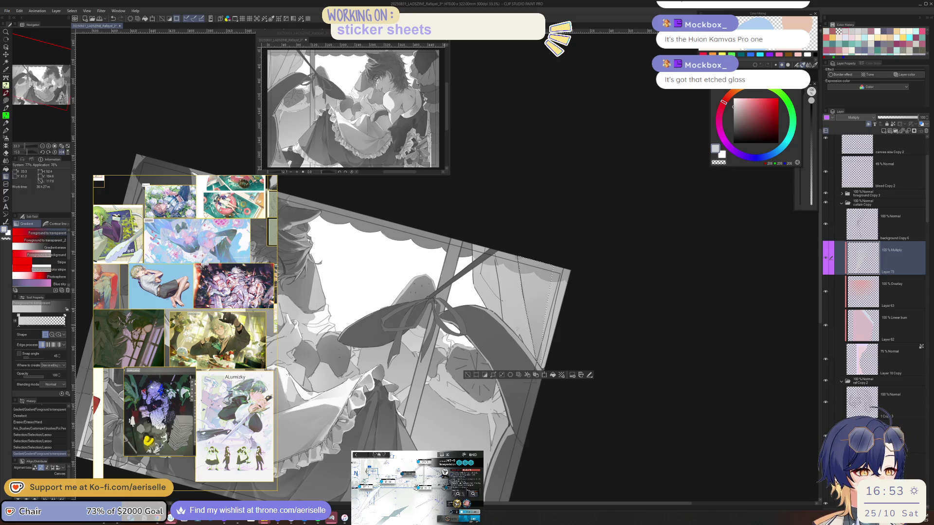
key("ctrl+d")
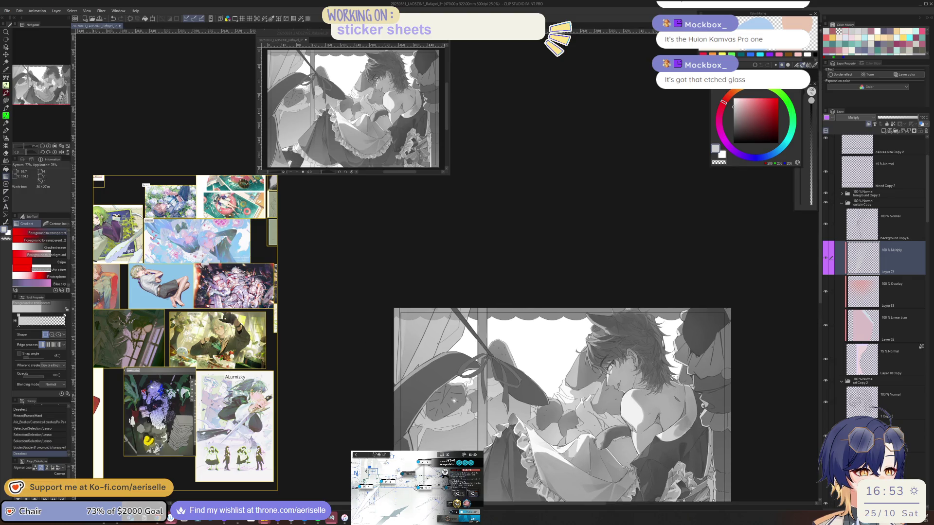
Lasso the left window and curtain area and darken it with a gradient
left_click_drag(463, 390, 495, 330)
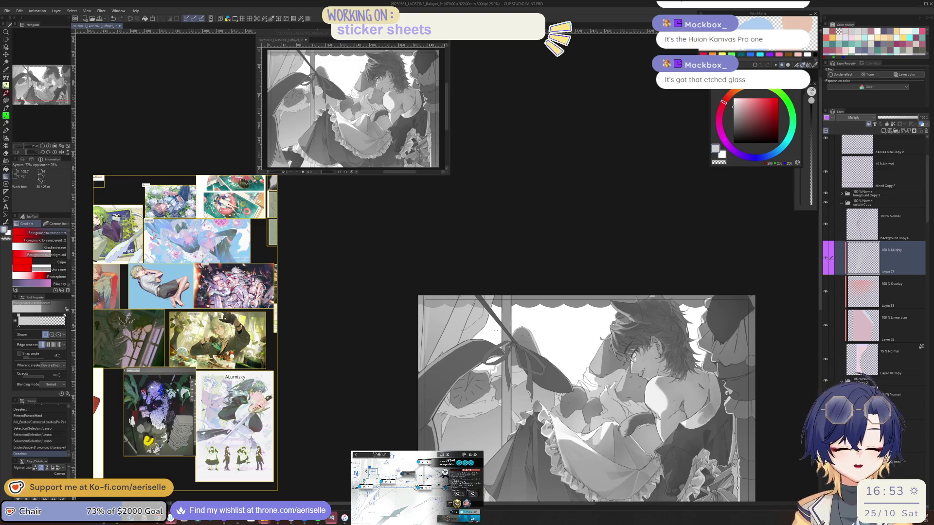
scroll(467, 312, "up", 2)
key("e")
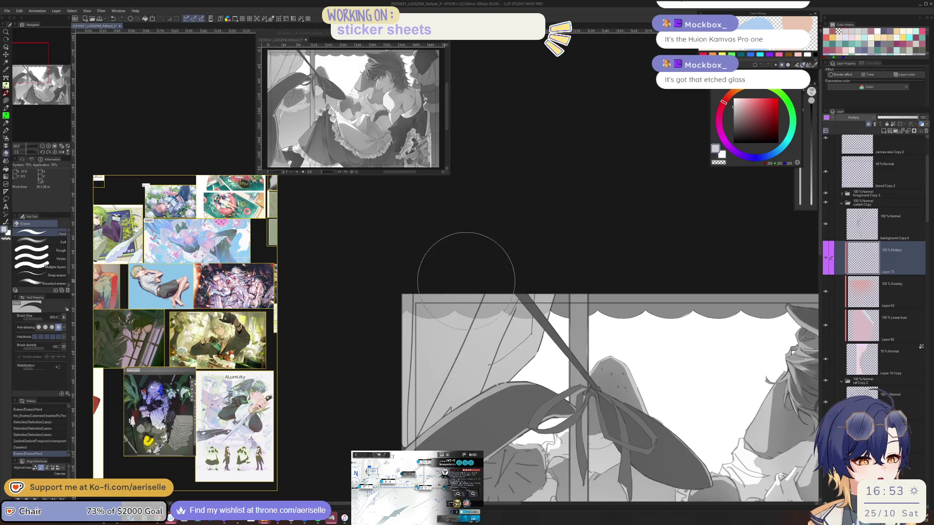
key("m")
mouse_move(411, 282)
left_mouse_down()
mouse_move(397, 413)
mouse_move(477, 397)
mouse_move(560, 340)
mouse_move(574, 311)
left_mouse_up()
scroll(535, 311, "down", 2)
key("g")
left_click_drag(516, 300, 520, 292)
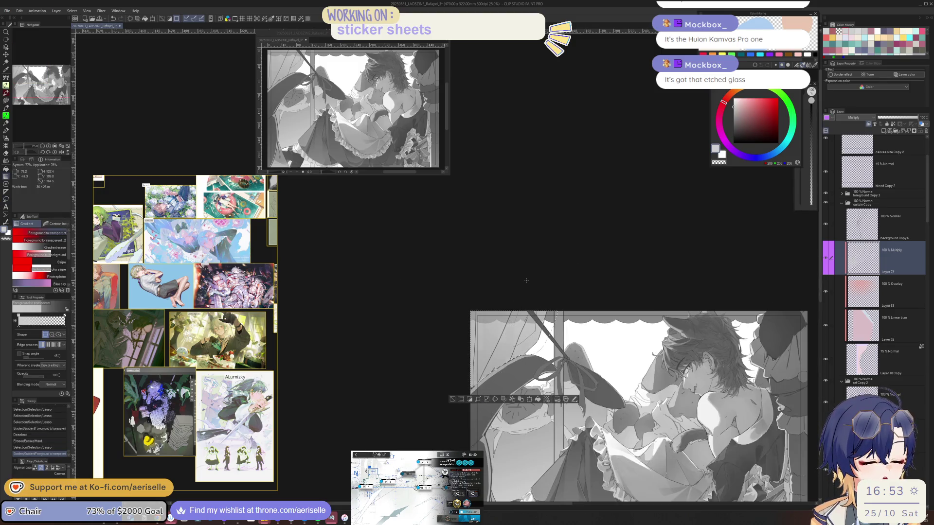
key("ctrl+d")
Restore the selection and darken its upper-left part further, then deselect
left_click_drag(480, 354, 436, 292)
key("ctrl+z")
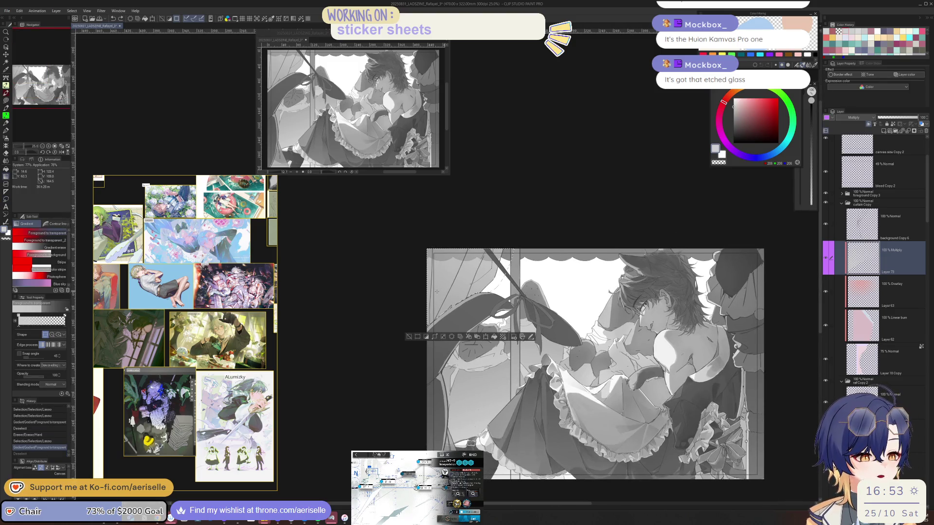
left_click_drag(430, 355, 453, 277)
key("ctrl+d")
Lasso the window area beside the lower skirt, then deselect and add new Layer 74
mouse_move(798, 361)
left_mouse_down()
mouse_move(503, 361)
mouse_move(539, 326)
left_mouse_up()
scroll(489, 336, "up", 3)
key("m")
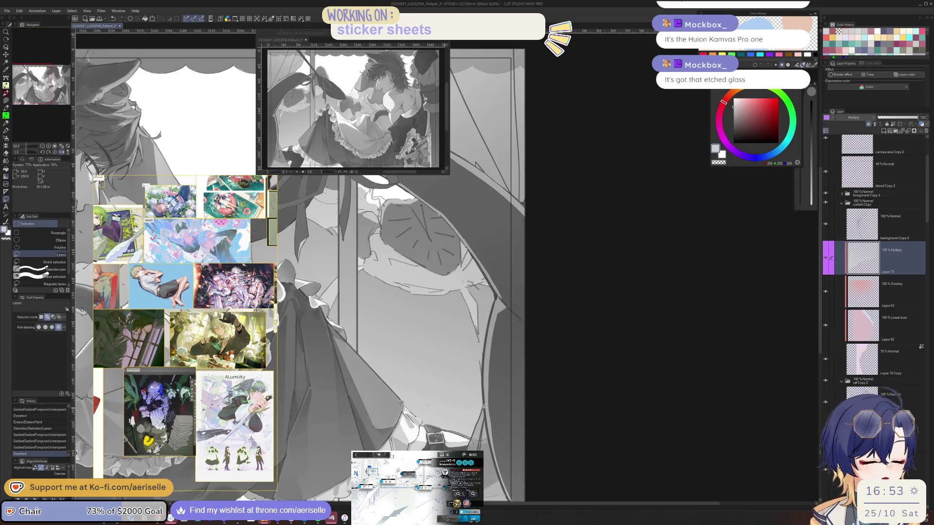
left_click_drag(564, 443, 546, 396)
left_click_drag(487, 334, 484, 468)
left_click_drag(444, 427, 443, 428)
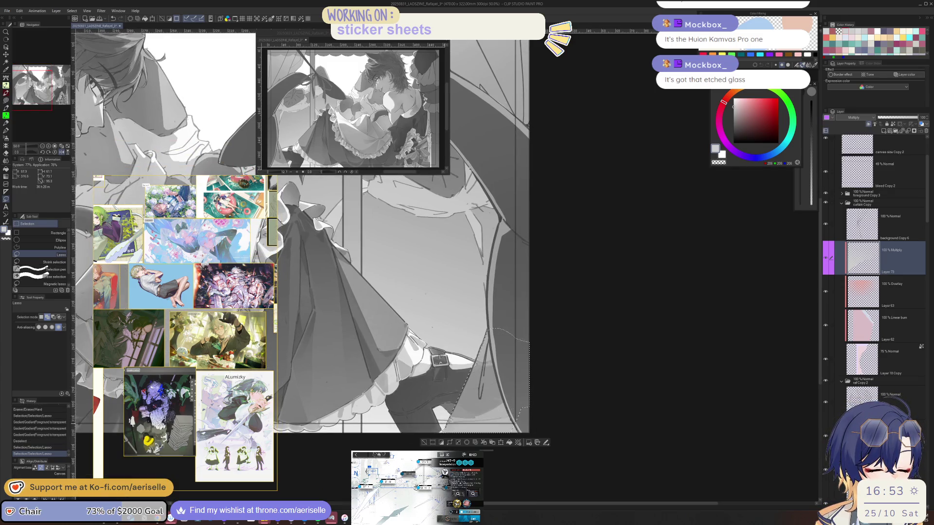
mouse_move(508, 375)
left_mouse_down()
mouse_move(448, 423)
mouse_move(506, 389)
mouse_move(498, 426)
left_mouse_up()
key("g")
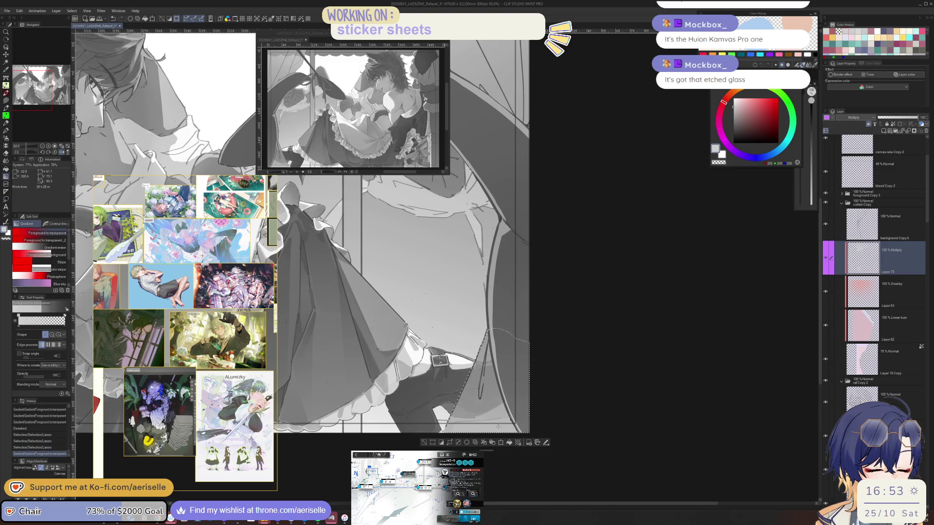
key("ctrl+d")
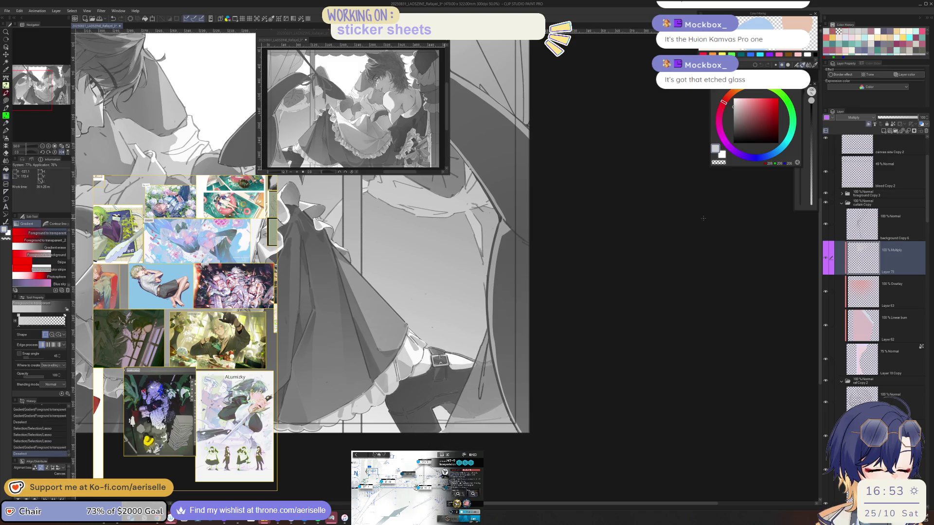
left_click(884, 130)
Set the new shading layer to Multiply and clip it to the layer below
left_click(868, 117)
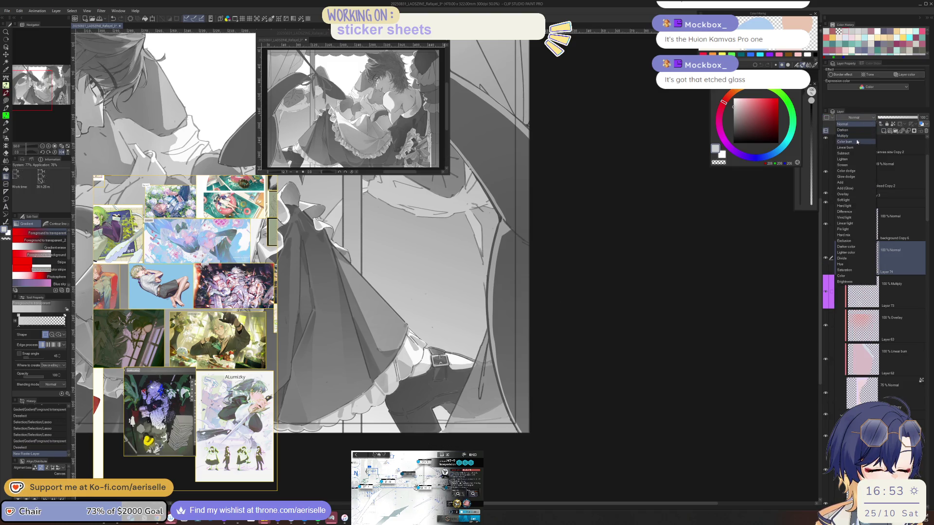
left_click(868, 136)
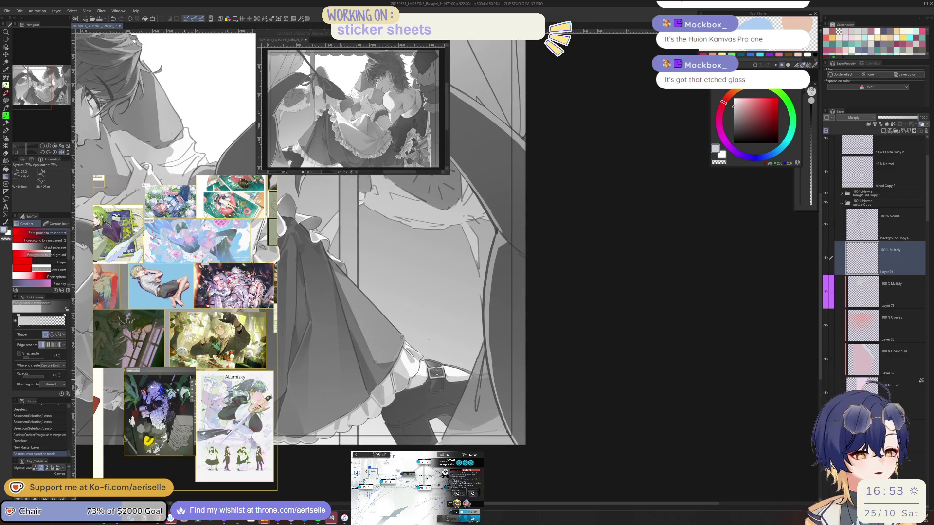
key("p")
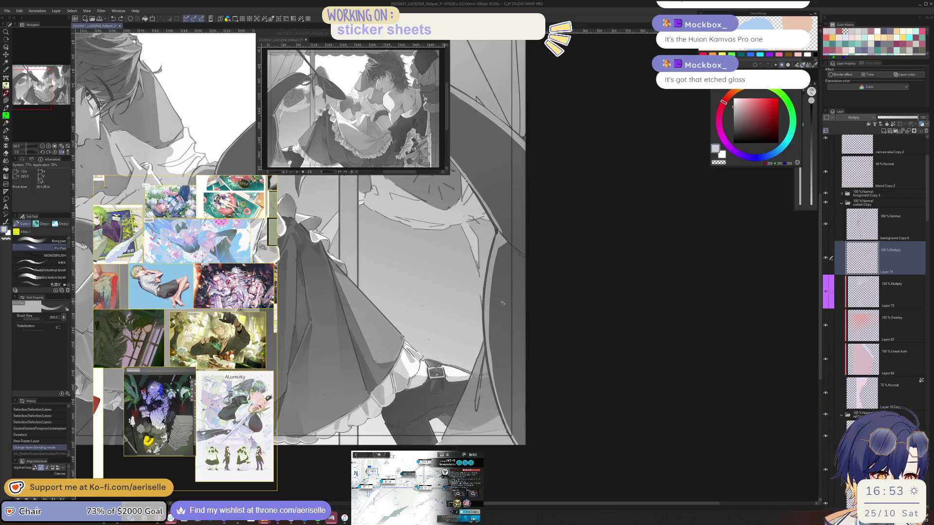
left_click(857, 119)
left_click(857, 119)
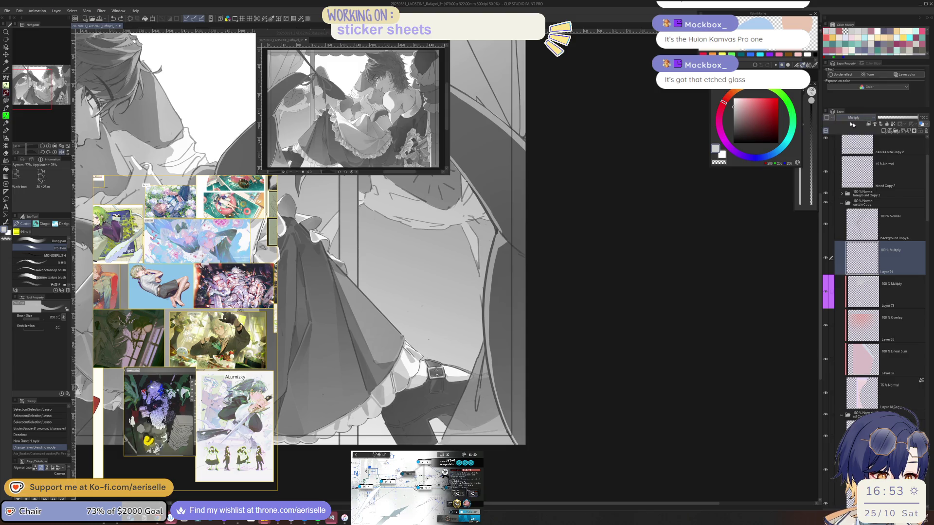
left_click(869, 124)
scroll(430, 424, "up", 4)
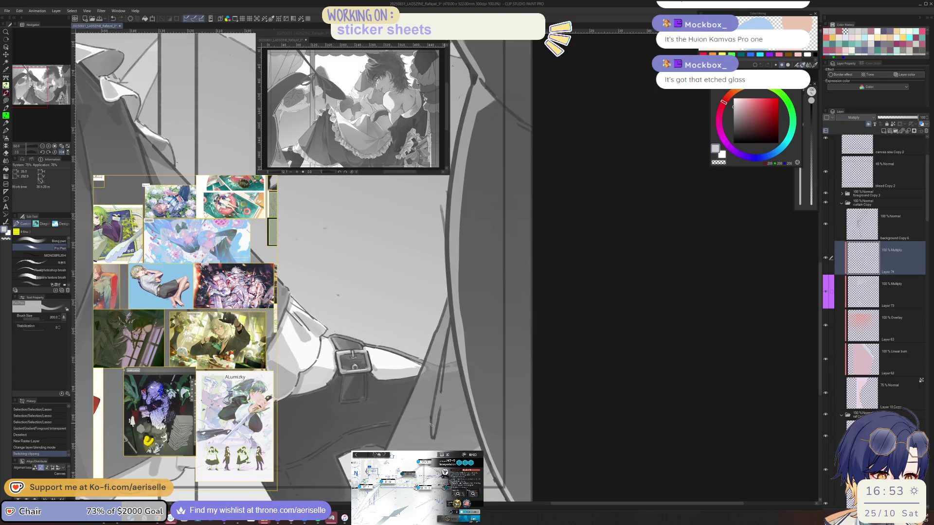
With a smaller pen, paint short shadow strokes near the buckle and beside the strap
key("bracketleft")
left_click(431, 421)
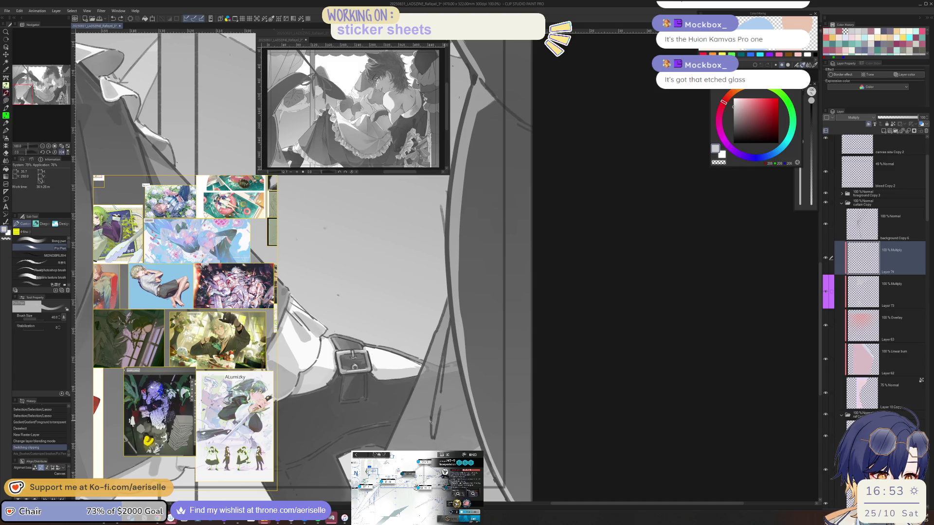
key("bracketleft")
key("bracketleft")
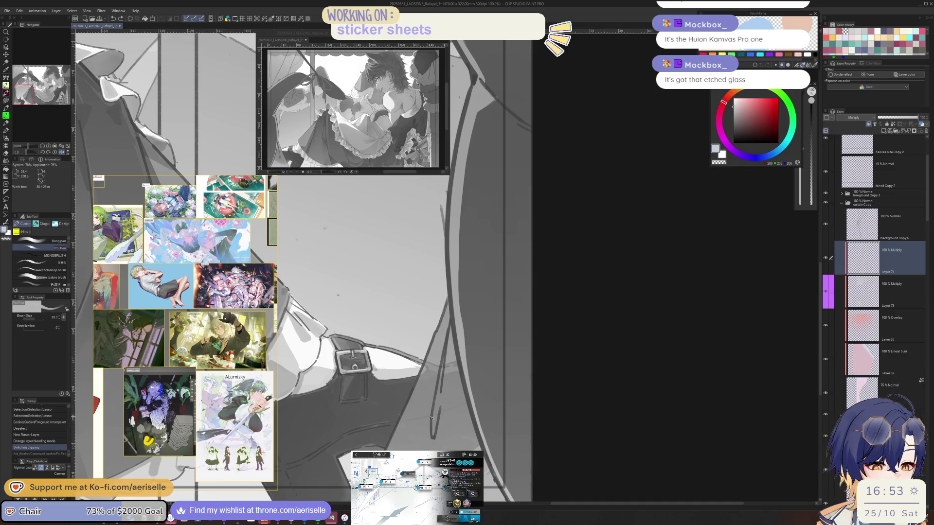
mouse_move(433, 438)
left_mouse_down()
mouse_move(433, 451)
mouse_move(428, 443)
left_mouse_up()
scroll(430, 437, "down", 4)
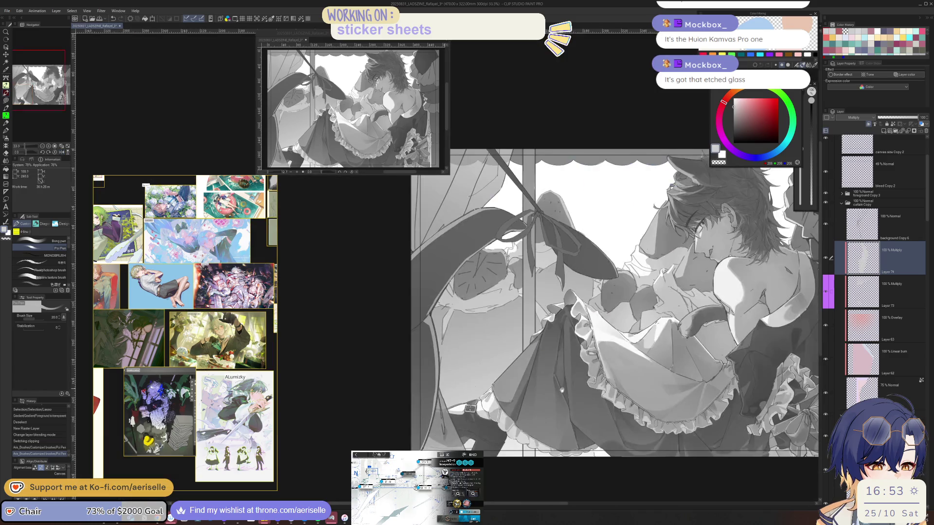
scroll(453, 382, "up", 2)
left_click_drag(445, 381, 447, 418)
key("ctrl+z")
key("bracketright")
Redo the shadow stroke by the strap and repaint shadows below the skirt hem
left_click_drag(445, 377, 447, 420)
scroll(493, 375, "right", 3)
key("ctrl+z")
key("ctrl+z")
left_click_drag(445, 381, 448, 419)
key("ctrl+z")
mouse_move(445, 379)
left_mouse_down()
mouse_move(449, 427)
mouse_move(438, 445)
left_mouse_up()
key("bracketleft")
left_click_drag(444, 399, 444, 450)
key("bracketright")
key("bracketright")
key("ctrl+z")
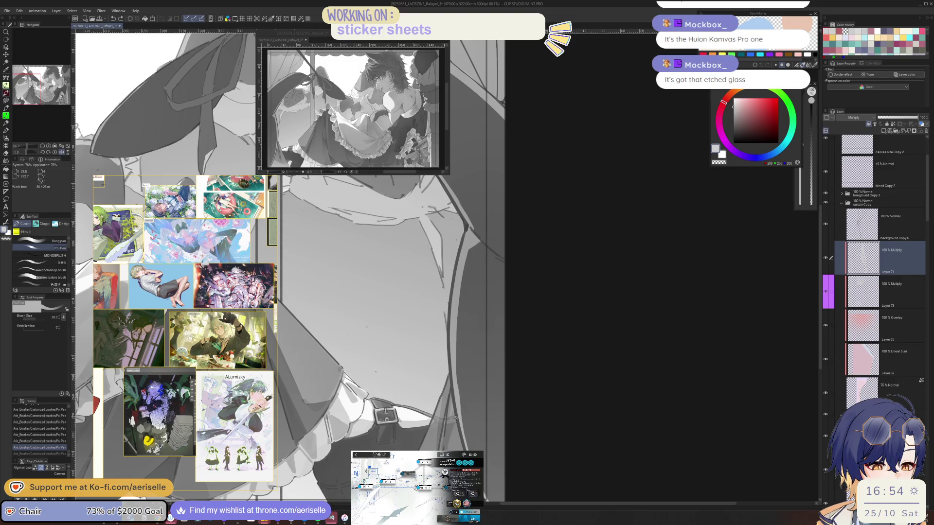
key("ctrl+z")
key("bracketleft")
left_click_drag(454, 401, 444, 448)
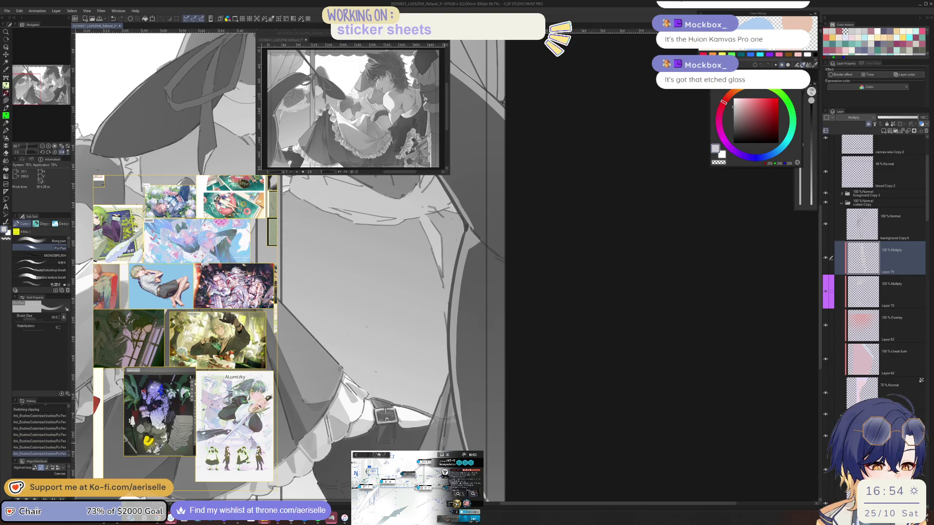
Add dark shading along the thigh and deepen it near the buckle
key("e")
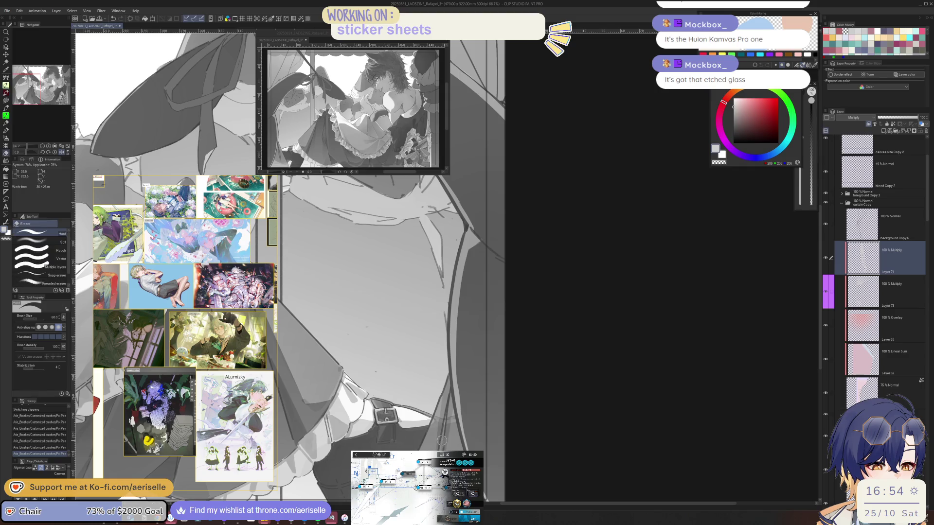
key("p")
left_click_drag(444, 431, 445, 438)
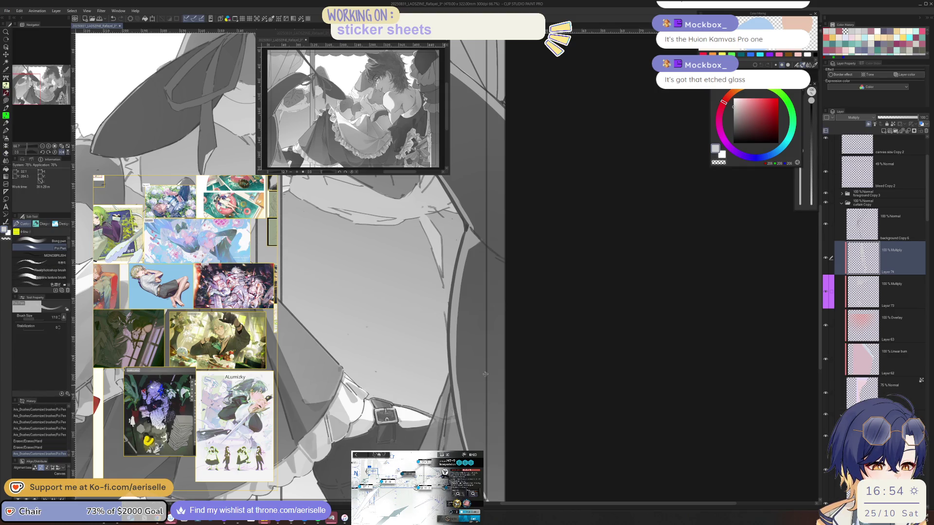
scroll(490, 404, "down", 2)
left_click_drag(467, 372, 450, 450)
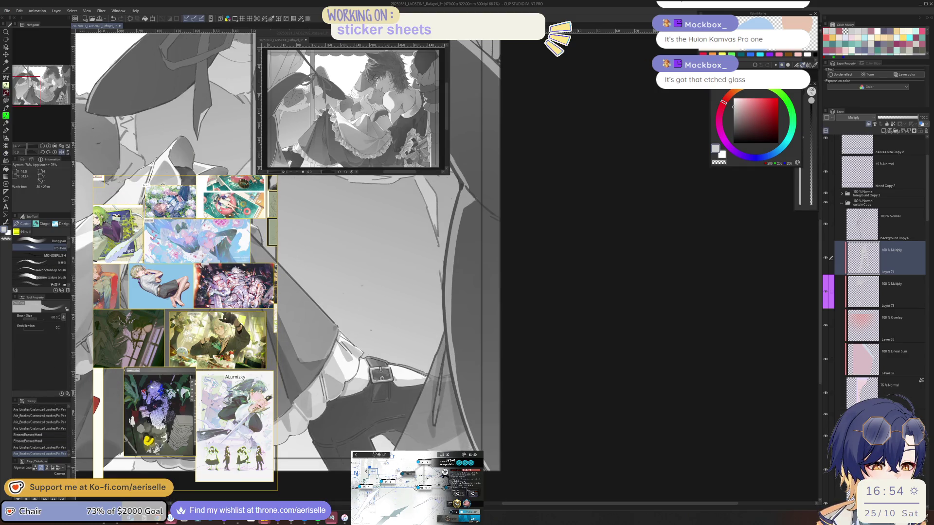
mouse_move(462, 379)
left_mouse_down()
mouse_move(453, 442)
mouse_move(408, 444)
mouse_move(455, 440)
left_mouse_up()
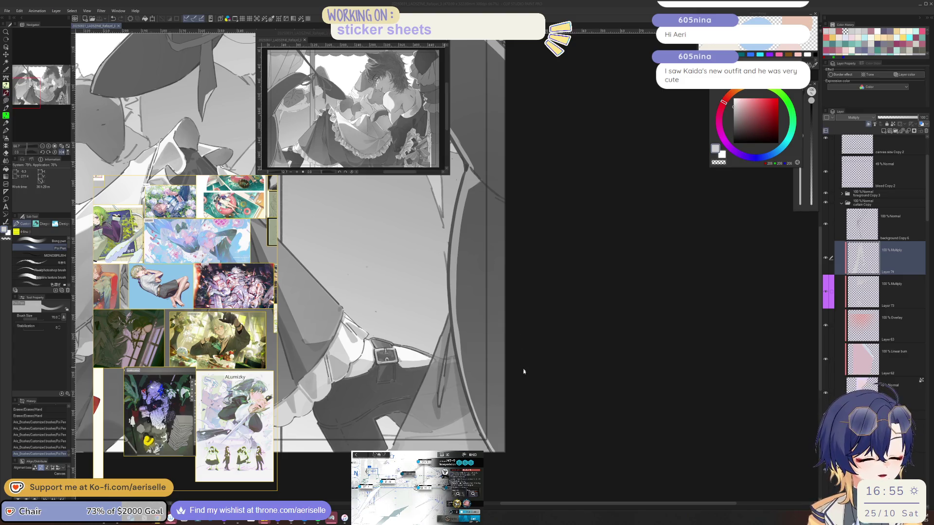
Mirror the canvas to check the shading and add thin strokes along the skirt edge
key("h")
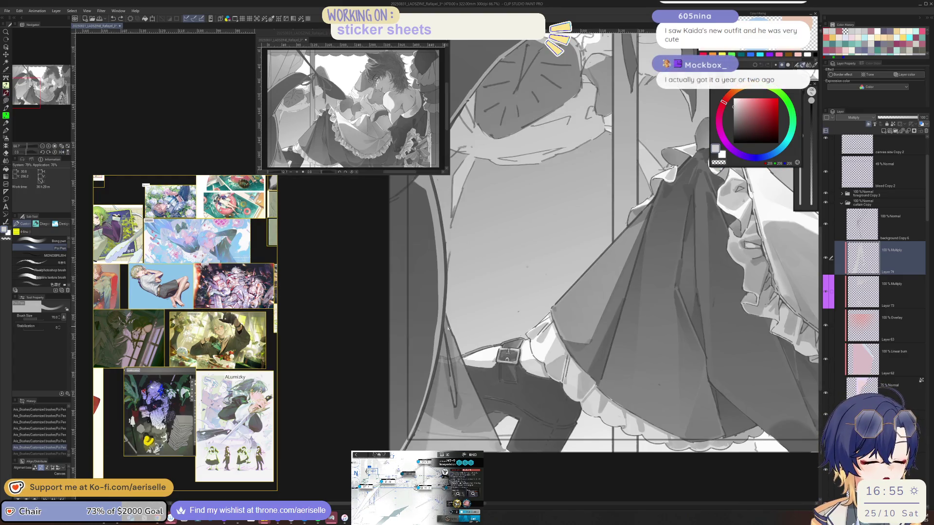
left_click_drag(436, 399, 427, 450)
key("ctrl+z")
left_click_drag(430, 416, 439, 346)
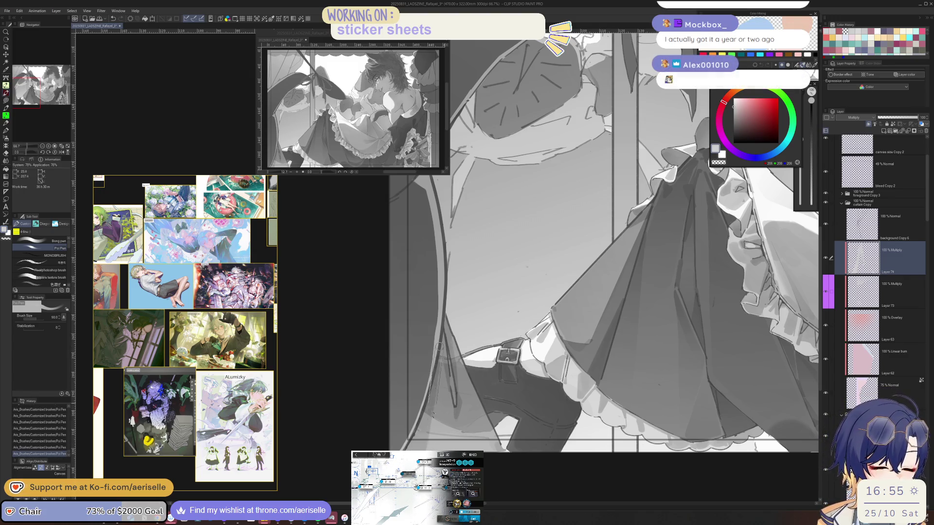
key("h")
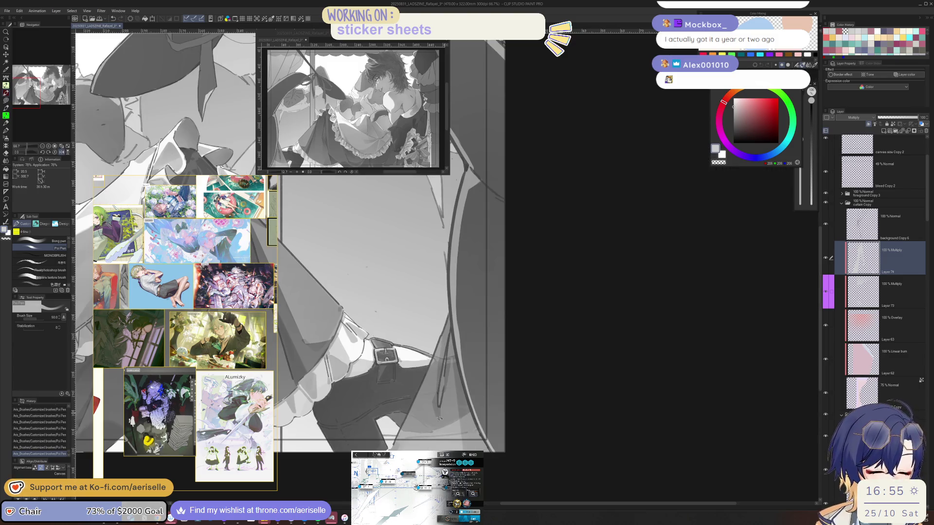
left_click_drag(426, 368, 398, 450)
key("h")
key("ctrl+z")
key("ctrl+y")
key("h")
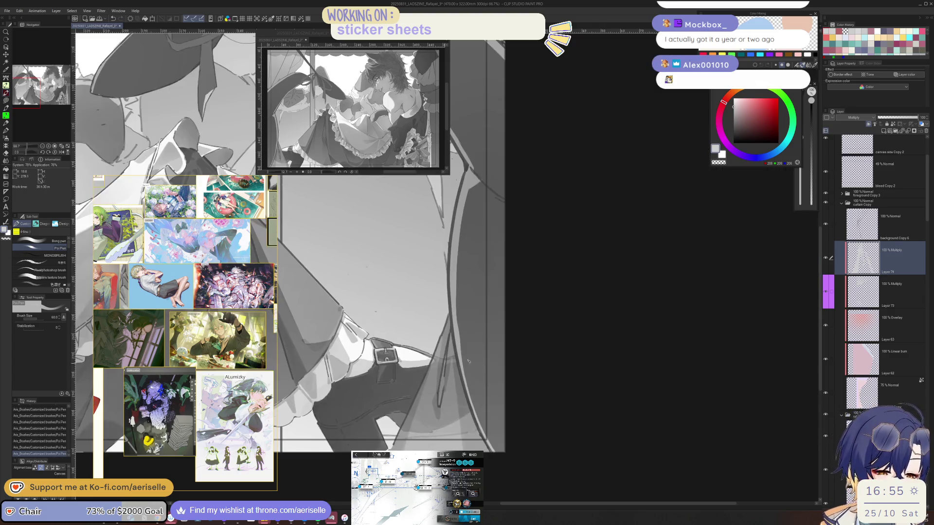
key("h")
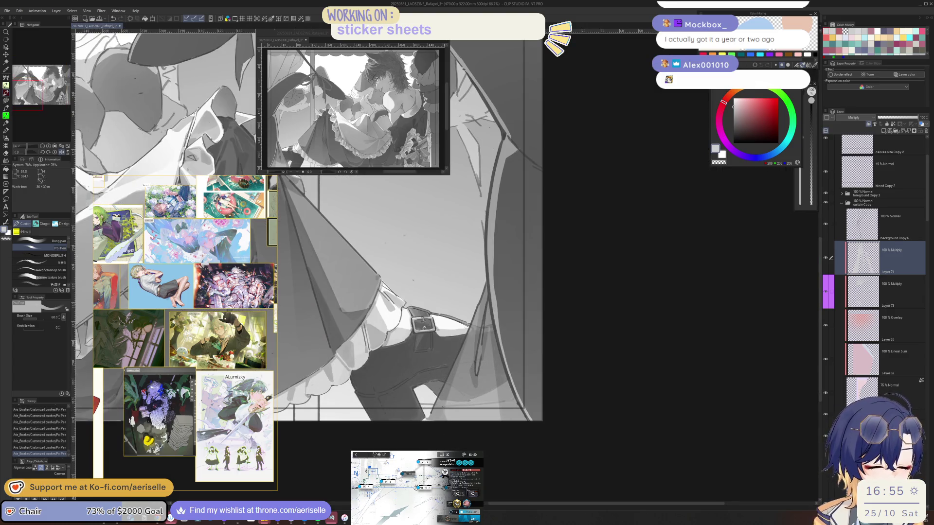
Lasso-select the curtain area along the window edge for shading
scroll(579, 398, "down", 3)
mouse_move(579, 397)
left_mouse_down()
mouse_move(480, 323)
mouse_move(476, 374)
mouse_move(490, 409)
left_mouse_up()
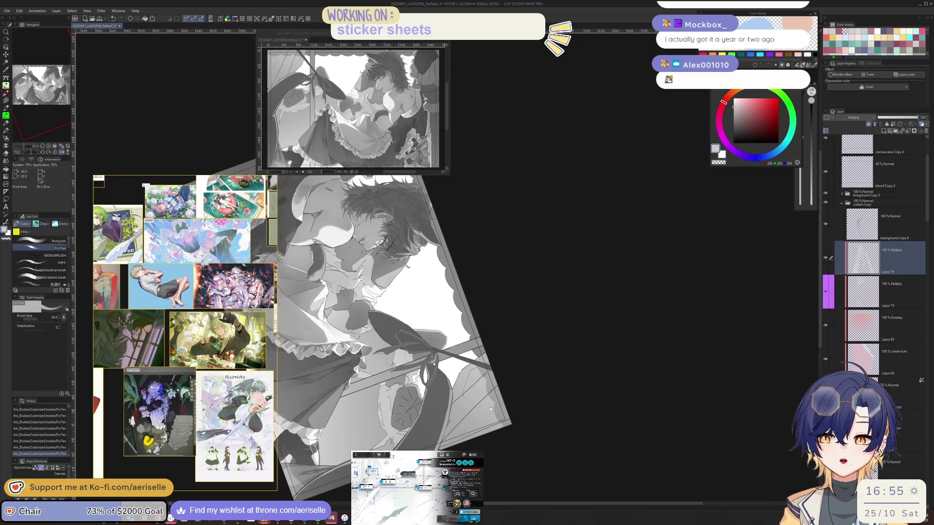
scroll(551, 320, "up", 2)
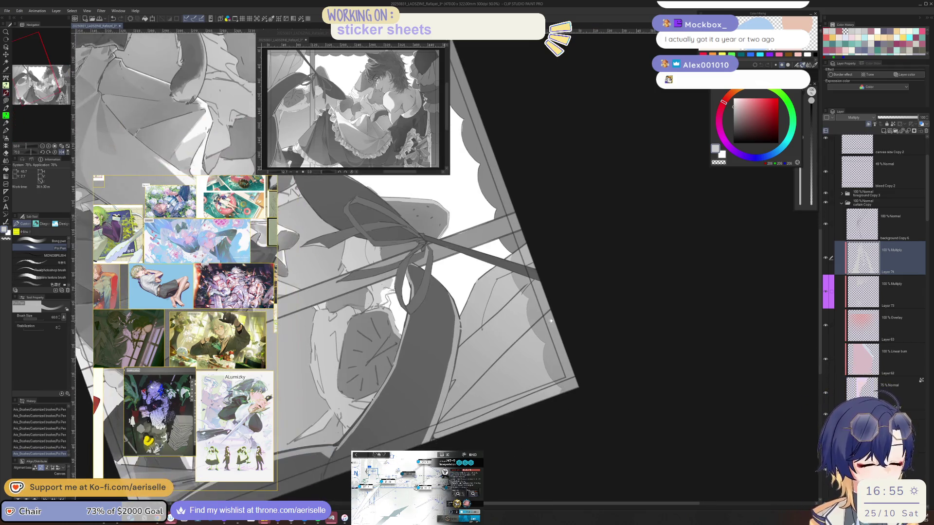
key("m")
mouse_move(551, 311)
left_mouse_down()
mouse_move(633, 357)
mouse_move(485, 478)
left_mouse_up()
left_click_drag(436, 423, 441, 414)
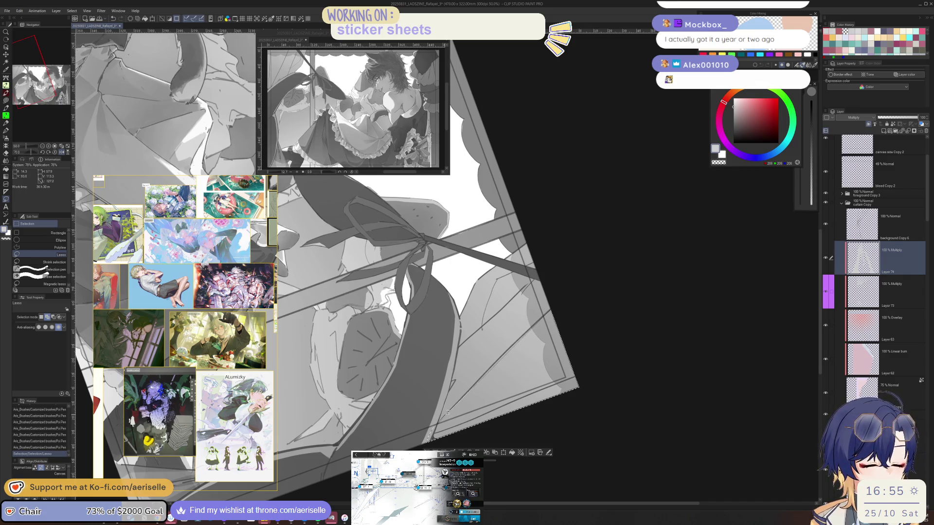
left_click_drag(550, 312, 453, 409)
scroll(454, 410, "up", 1)
scroll(454, 410, "up", 2)
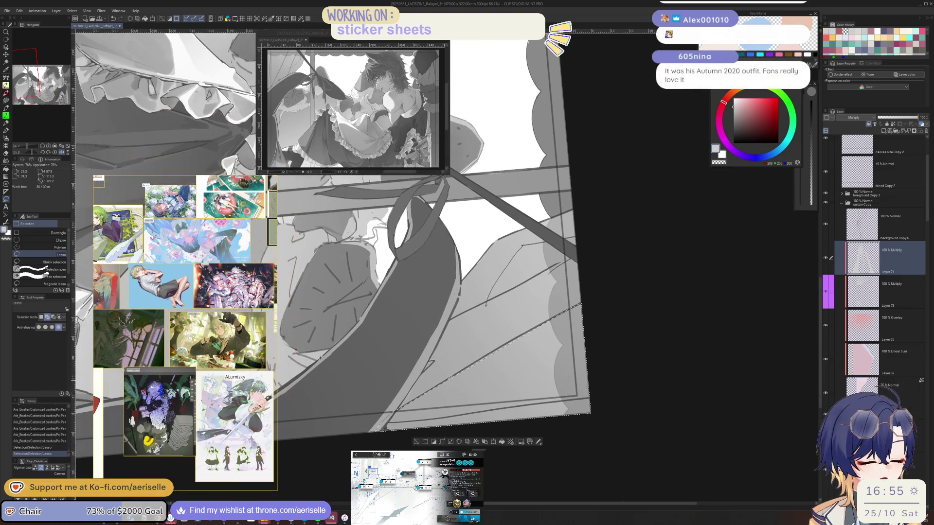
mouse_move(370, 429)
left_mouse_down()
mouse_move(590, 359)
mouse_move(626, 278)
mouse_move(607, 283)
left_mouse_up()
scroll(479, 369, "down", 2)
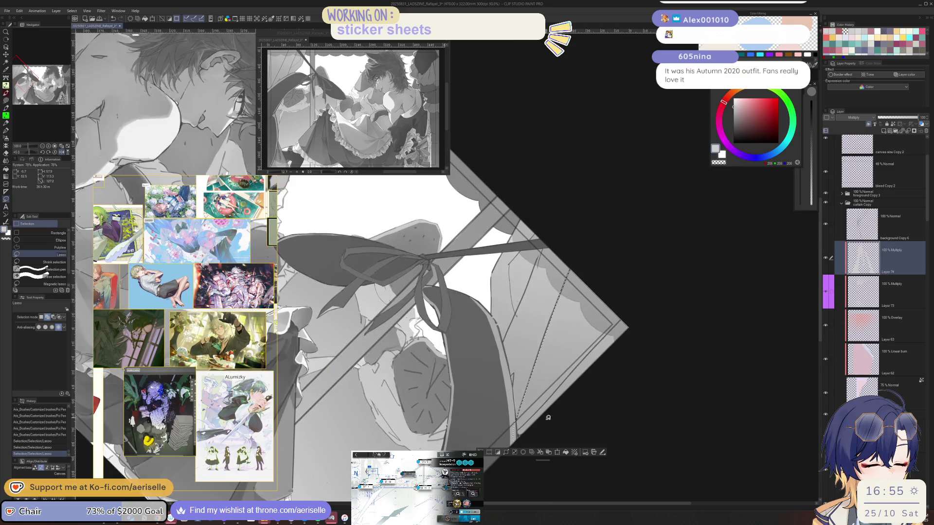
Fill the selected curtain area with a dark-to-transparent gradient, then deselect
key("g")
left_click_drag(480, 403, 533, 335)
left_click_drag(444, 418, 457, 401)
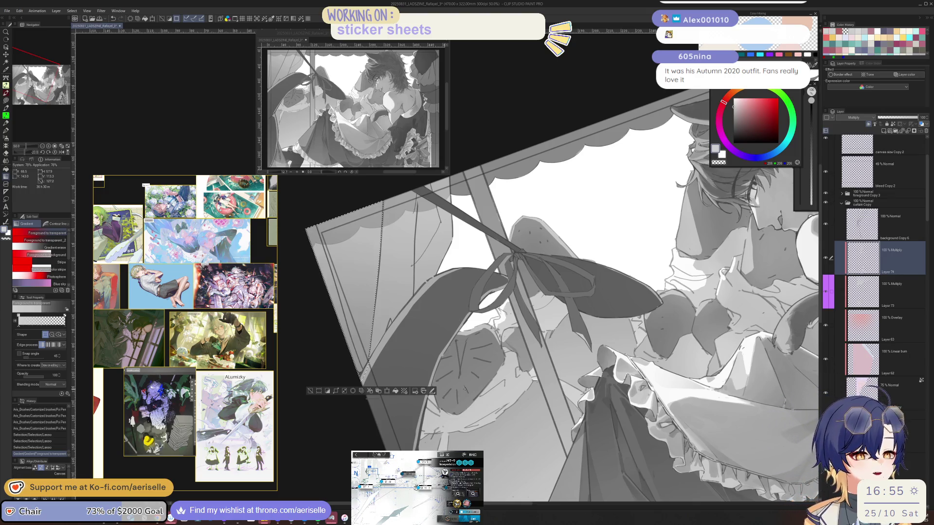
key("h")
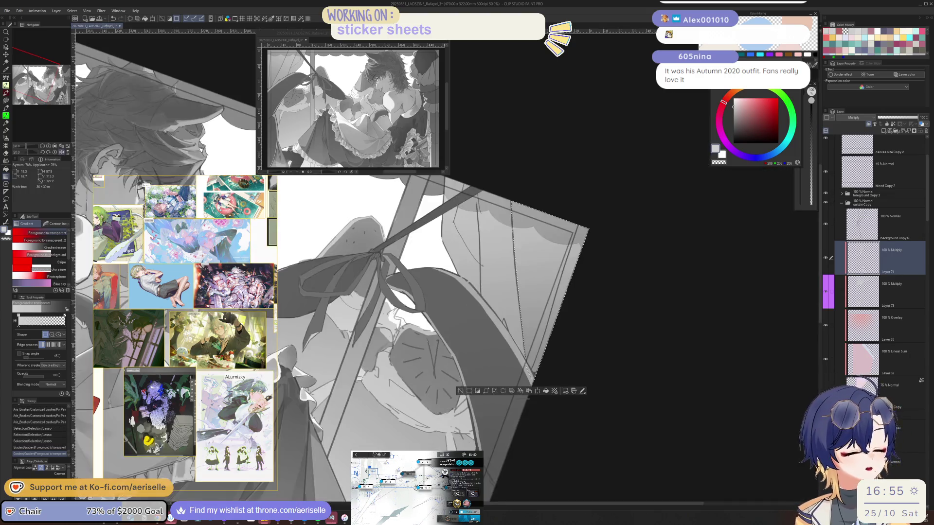
key("ctrl+d")
Lasso-select a second curtain section around the fold near the ribbon bow
left_click_drag(543, 437, 483, 384)
scroll(483, 384, "up", 1)
scroll(422, 397, "up", 1)
key("m")
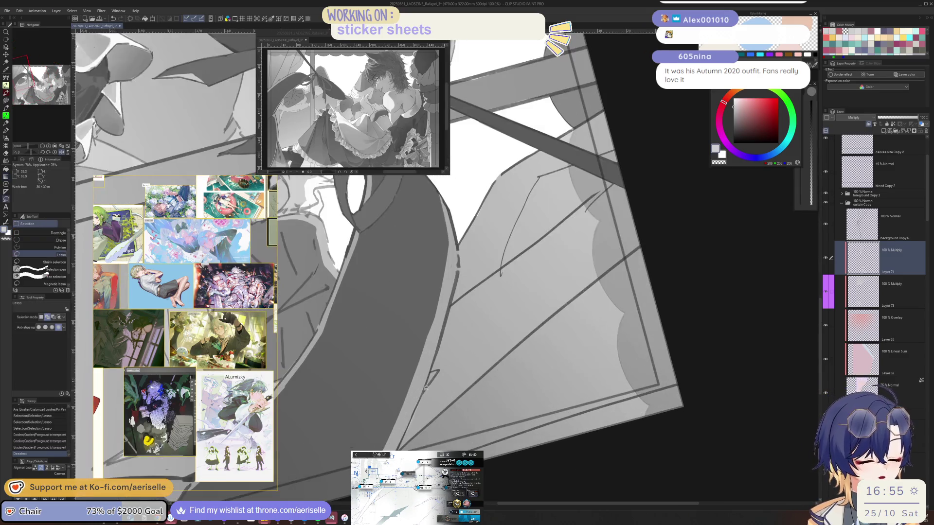
left_click_drag(421, 398, 422, 393)
key("ctrl+z")
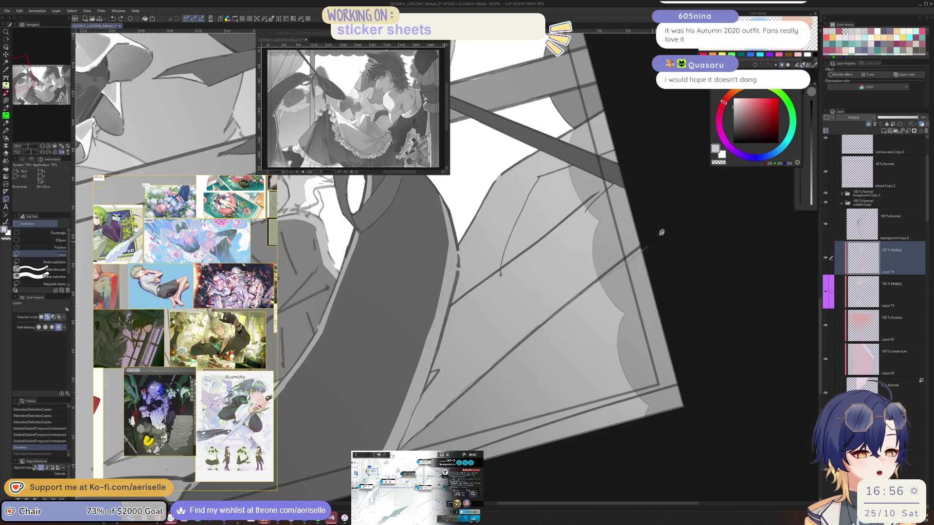
left_click_drag(662, 233, 636, 174)
mouse_move(537, 239)
left_mouse_down()
mouse_move(450, 306)
mouse_move(445, 331)
left_mouse_up()
left_click_drag(429, 417, 501, 335)
left_click_drag(640, 245, 644, 259)
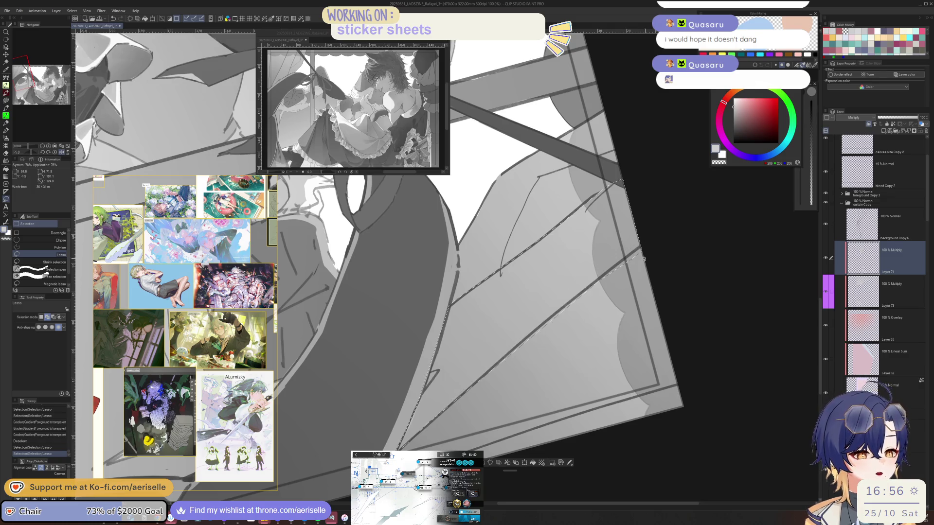
Fill the second curtain section with a fading gradient and clear the selection
key("minus")
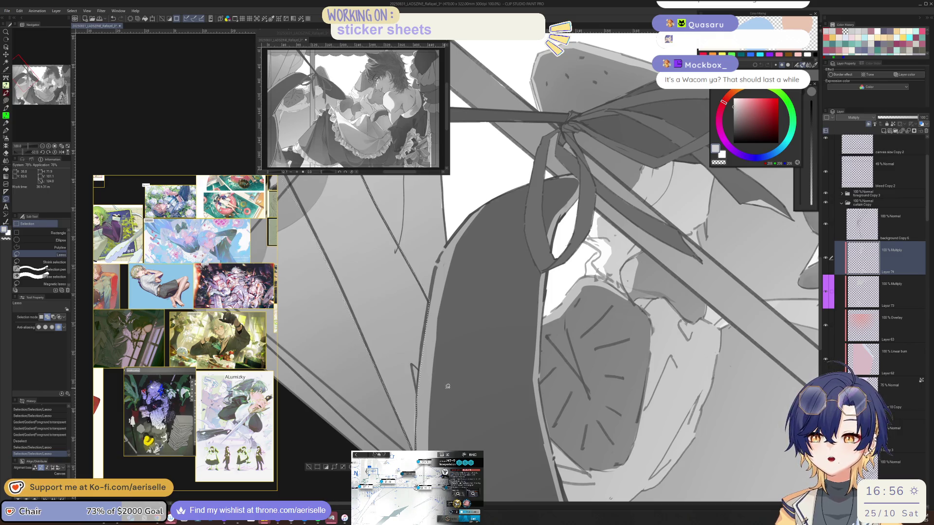
key("h")
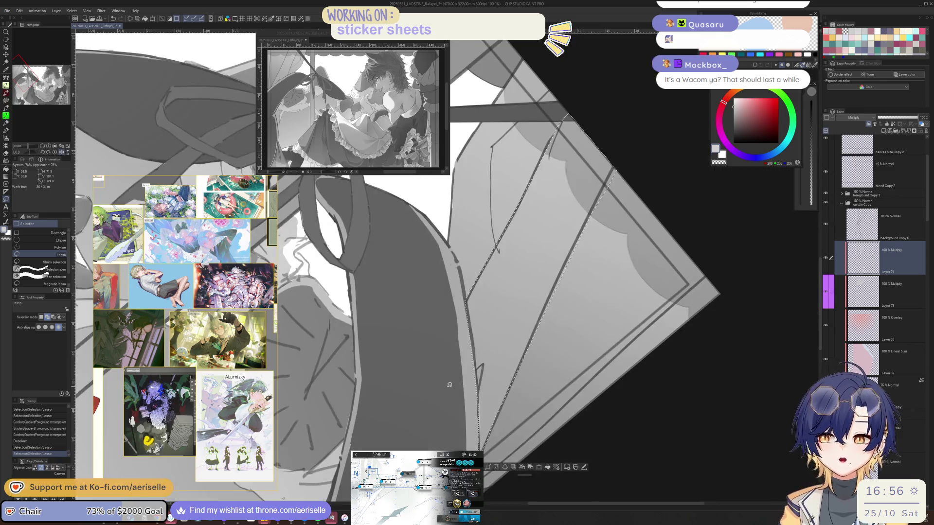
key("minus")
key("minus")
key("minus")
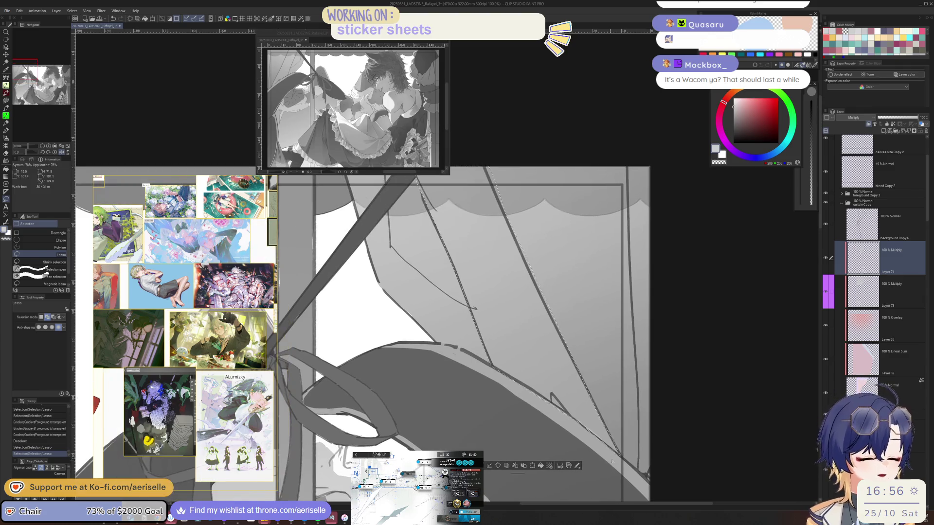
key("g")
left_click_drag(608, 473, 560, 336)
key("h")
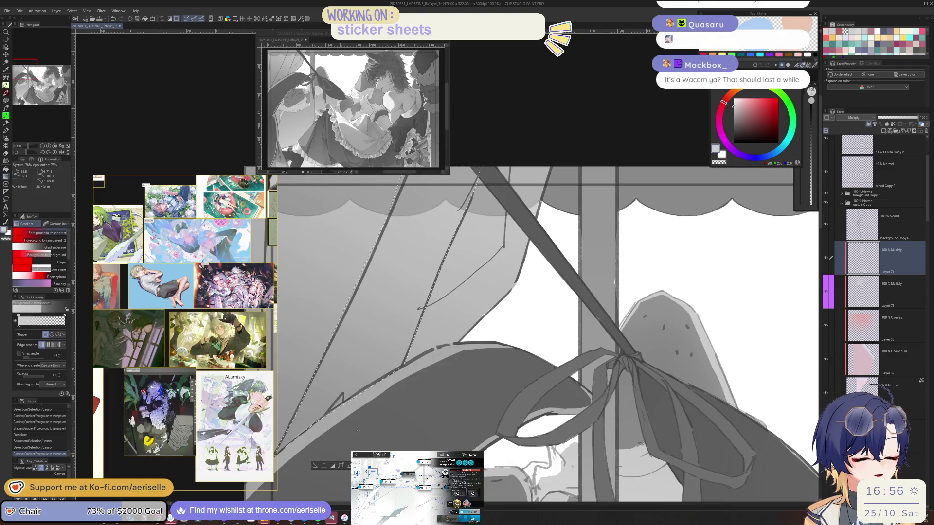
left_click(315, 465)
key("ctrl+minus")
key("asciicircum")
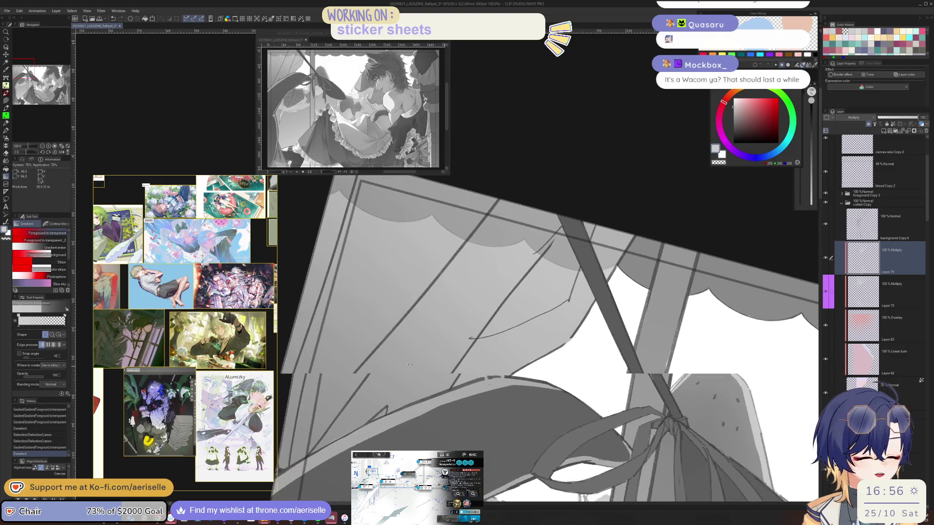
Draw several dark fold lines down the curtain with the pen
key("p")
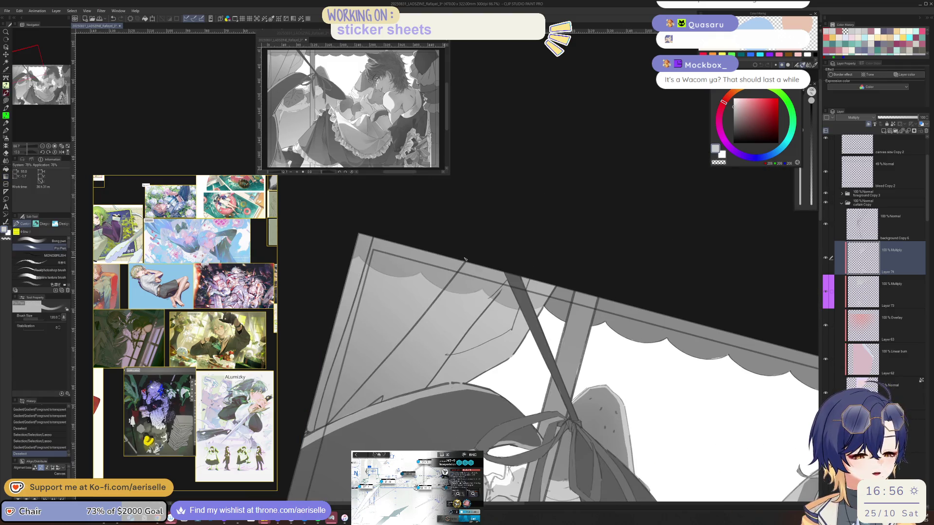
left_click_drag(433, 282, 379, 347)
left_click_drag(408, 335, 331, 421)
key("h")
key("ctrl+minus")
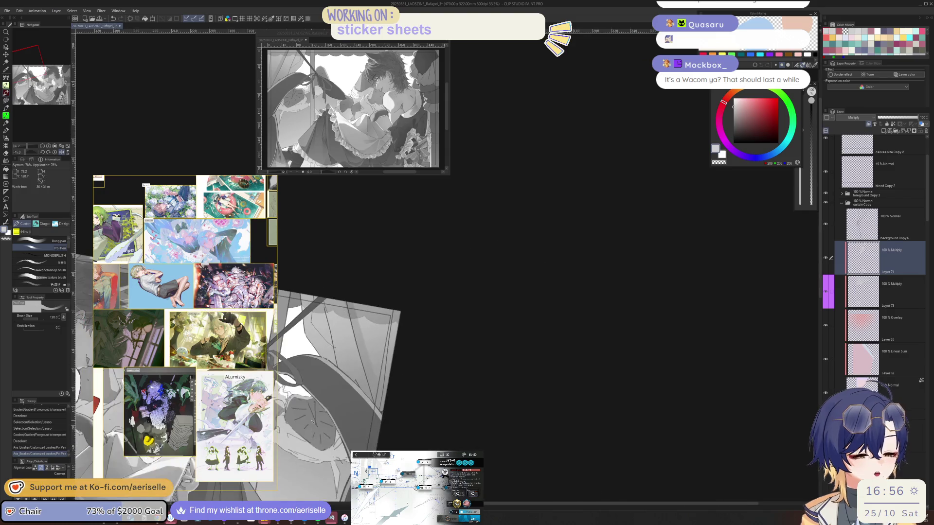
key("ctrl+plus")
key("ctrl+plus")
left_click_drag(418, 265, 465, 403)
left_click_drag(434, 339, 455, 402)
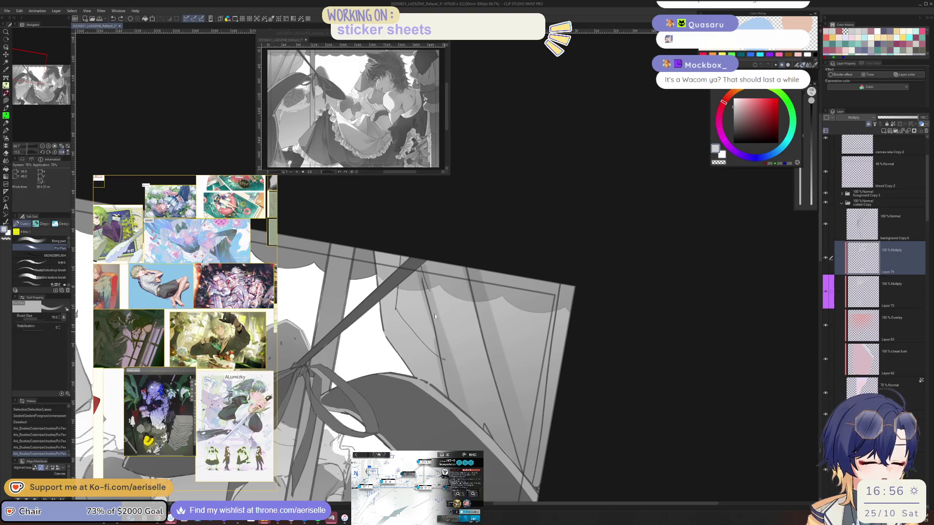
key("h")
With a thinner pen, add short dark marks along the curtain fold
key("bracketleft")
key("bracketleft")
left_click_drag(452, 377, 454, 380)
left_click_drag(458, 345, 450, 367)
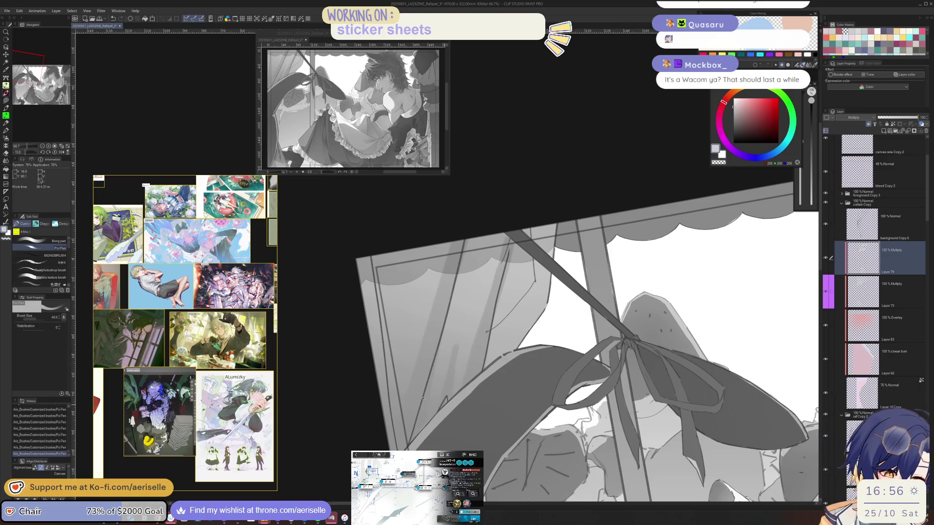
scroll(455, 349, "down", 3)
scroll(467, 360, "up", 3)
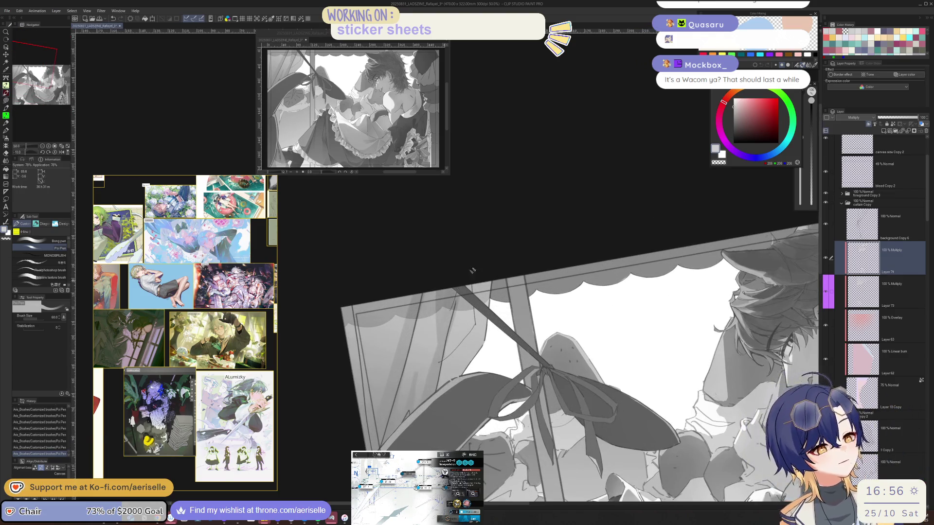
scroll(574, 301, "down", 2)
key("ctrl+at")
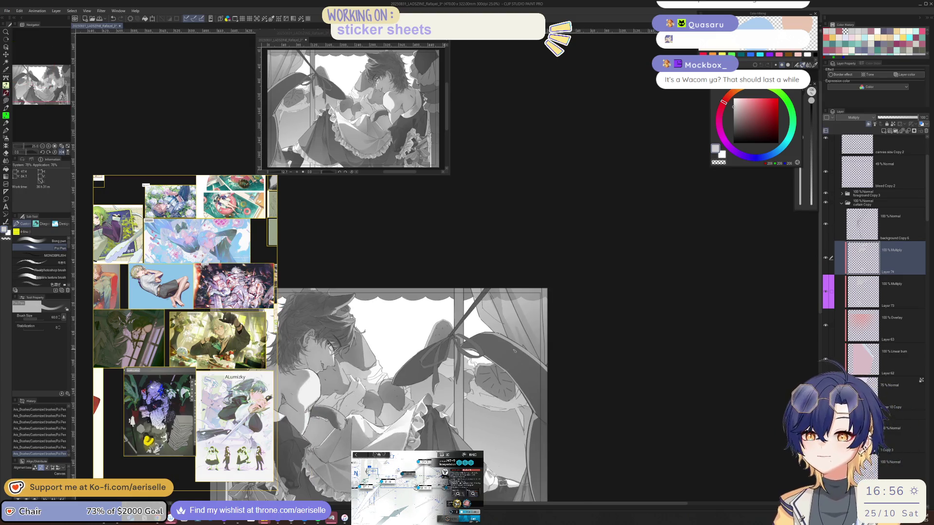
key("asciicircum")
key("asciicircum")
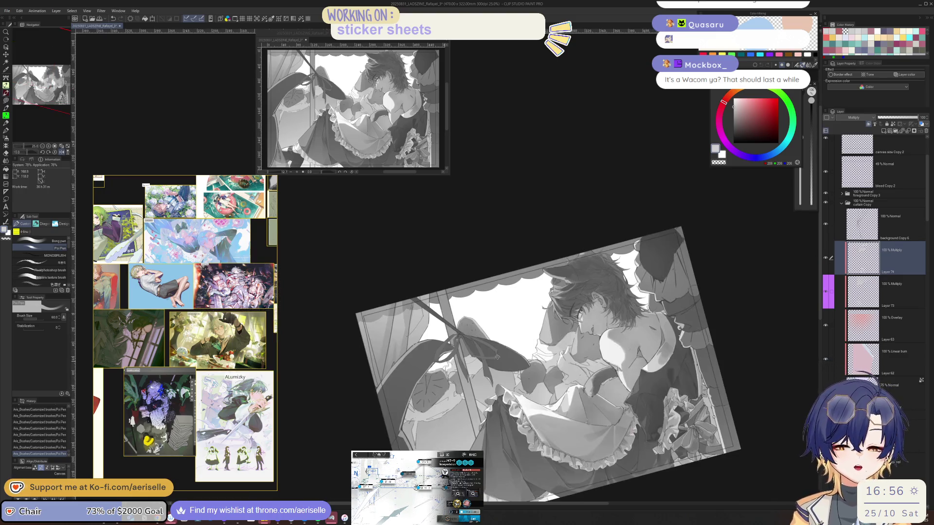
scroll(422, 319, "up", 3)
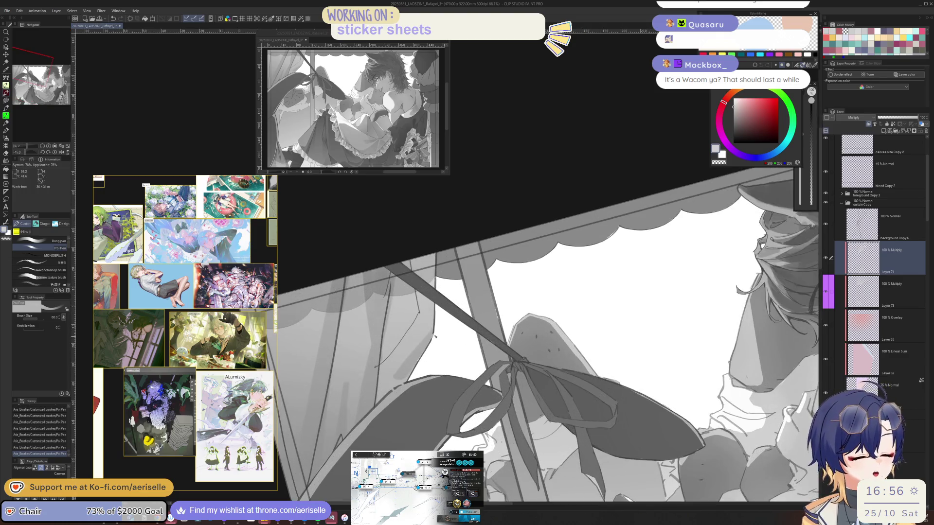
Shrink the pen further and add a short dark stroke high on the curtain
key("bracketright")
key("bracketleft")
key("bracketleft")
key("bracketleft")
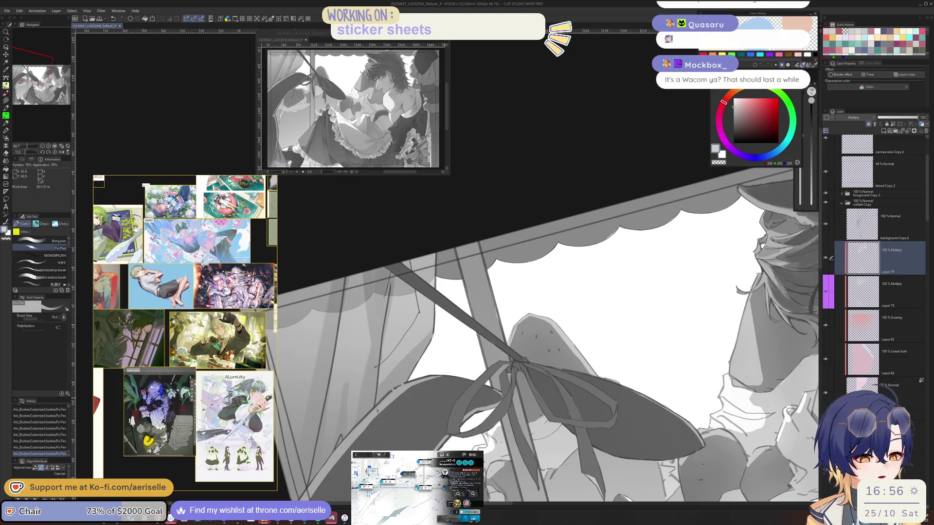
key("asciicircum")
key("asciicircum")
key("bracketleft")
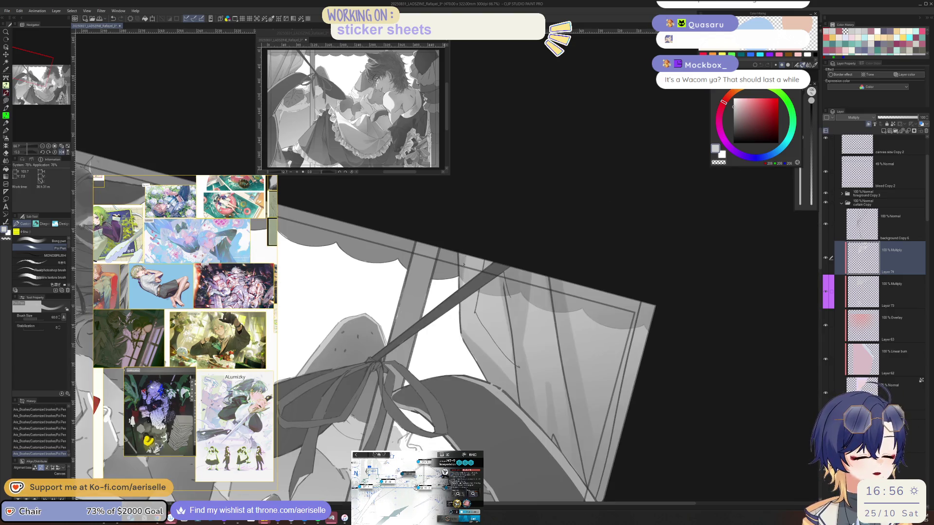
key("bracketleft")
key("bracketleft")
key("ctrl+z")
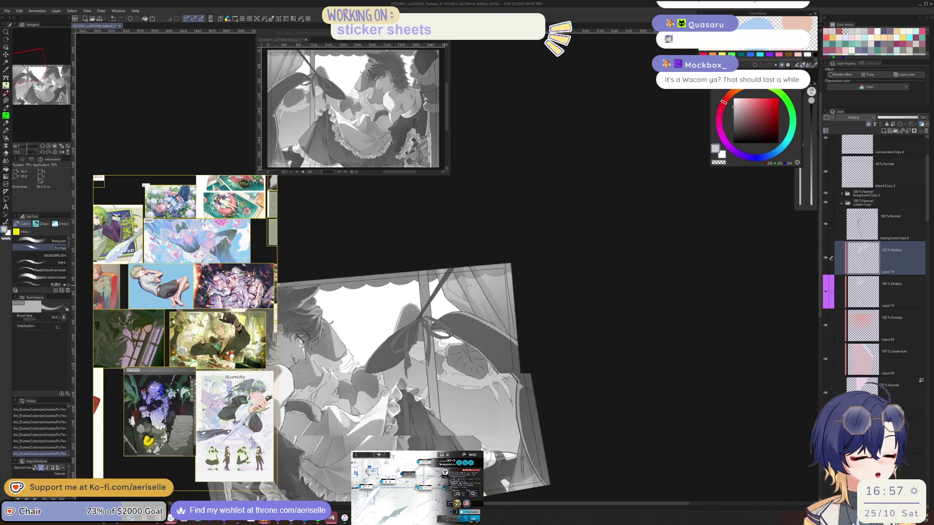
key("ctrl+y")
left_click_drag(429, 274, 428, 298)
Review the whole illustration zoomed out and save it with Ctrl+S
key("bracketleft")
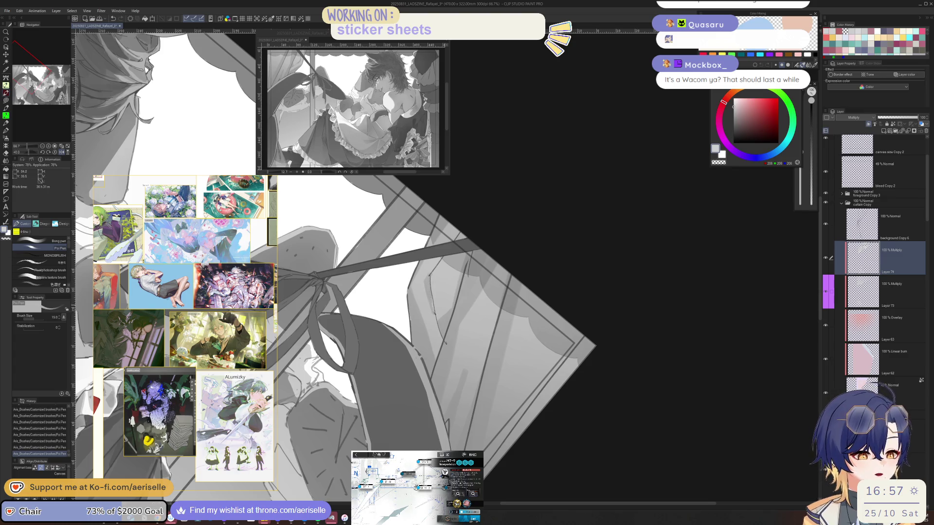
key("ctrl+minus")
key("ctrl+minus")
key("ctrl+minus")
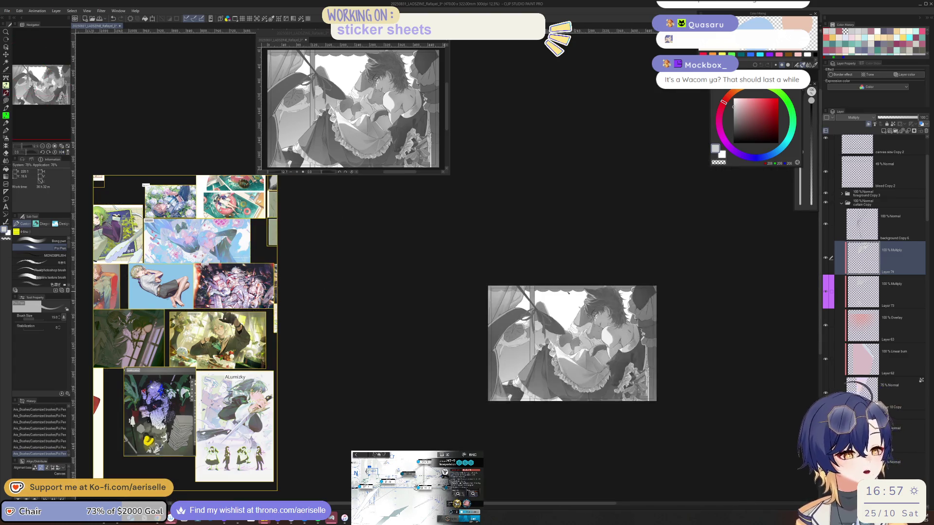
key("ctrl+plus")
key("ctrl+plus")
key("ctrl+plus")
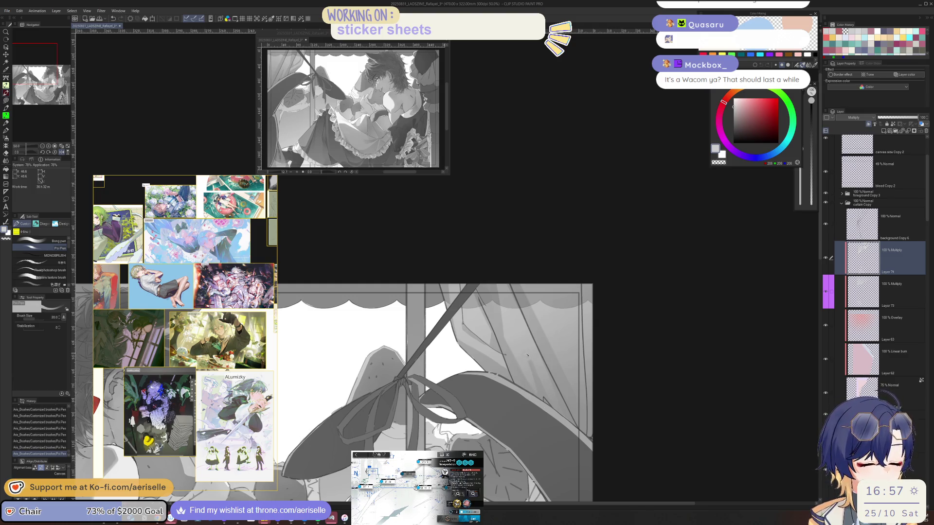
key("ctrl+minus")
scroll(456, 349, "up", 3)
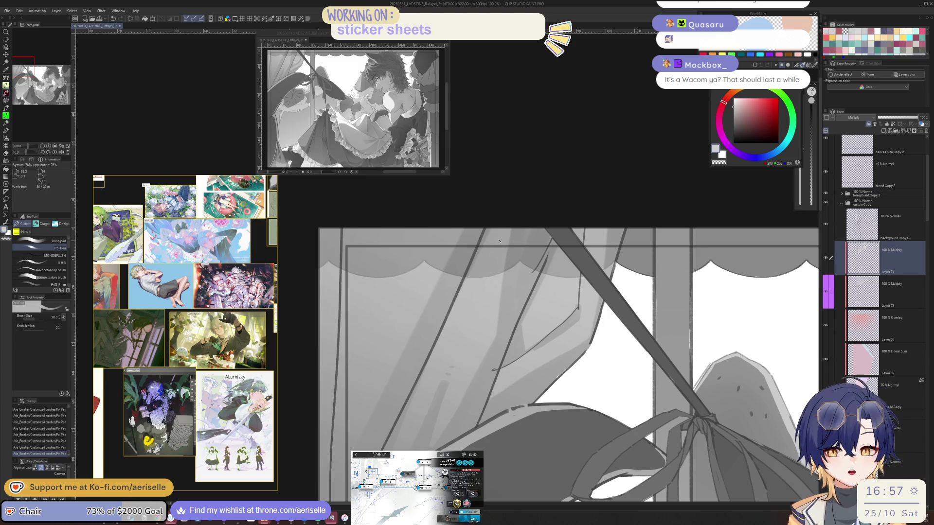
key("bracketright")
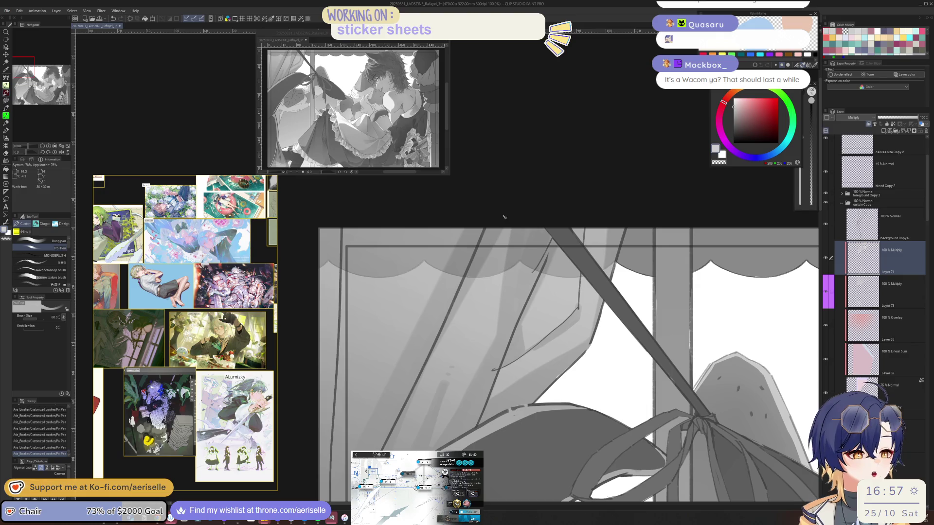
scroll(564, 326, "down", 2)
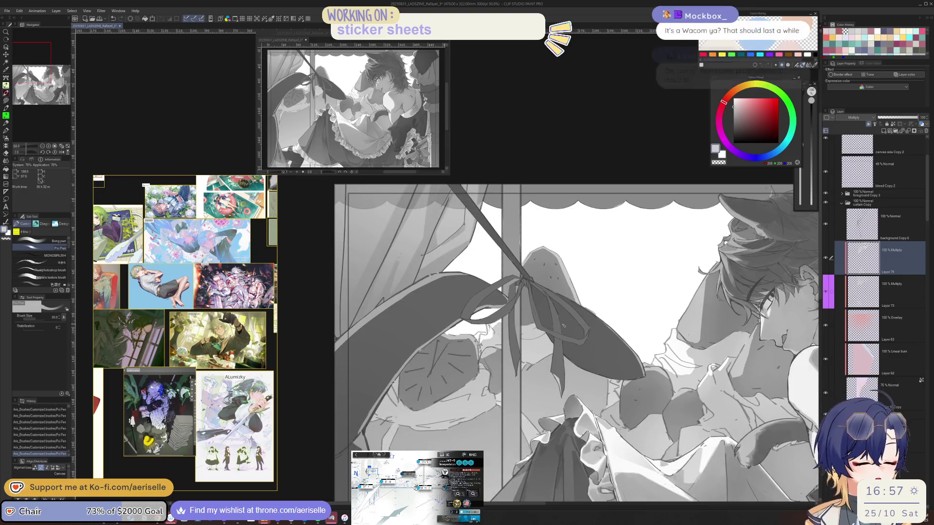
key("ctrl+s")
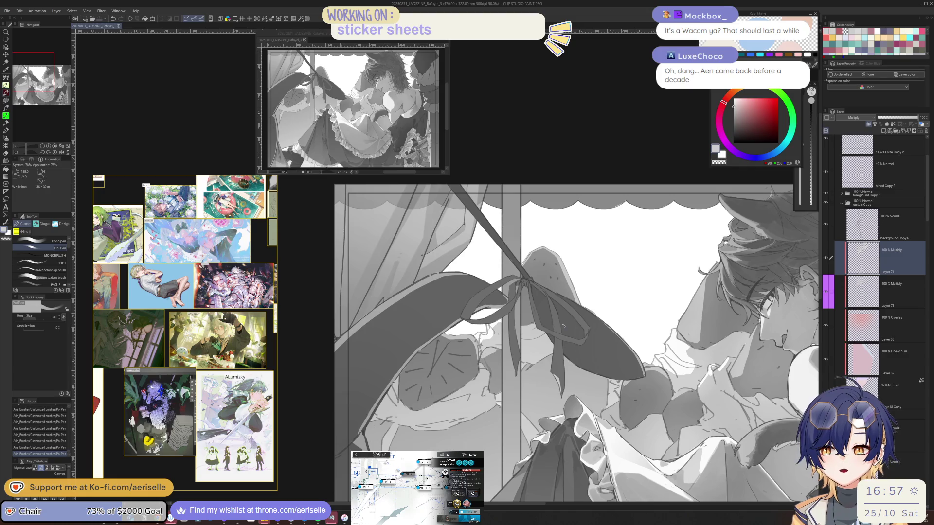
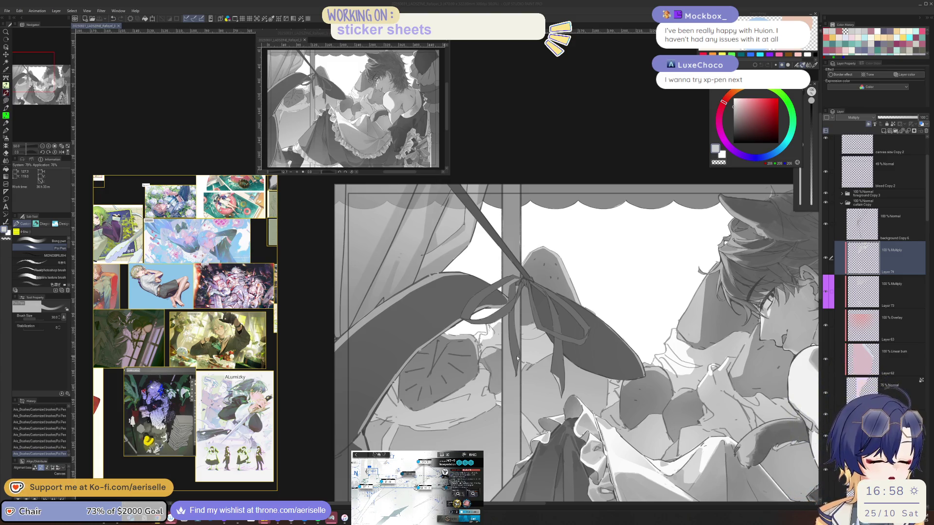
Compare the last pen stroke with undo/redo in mirrored views, shrinking the brush to 150
key("h")
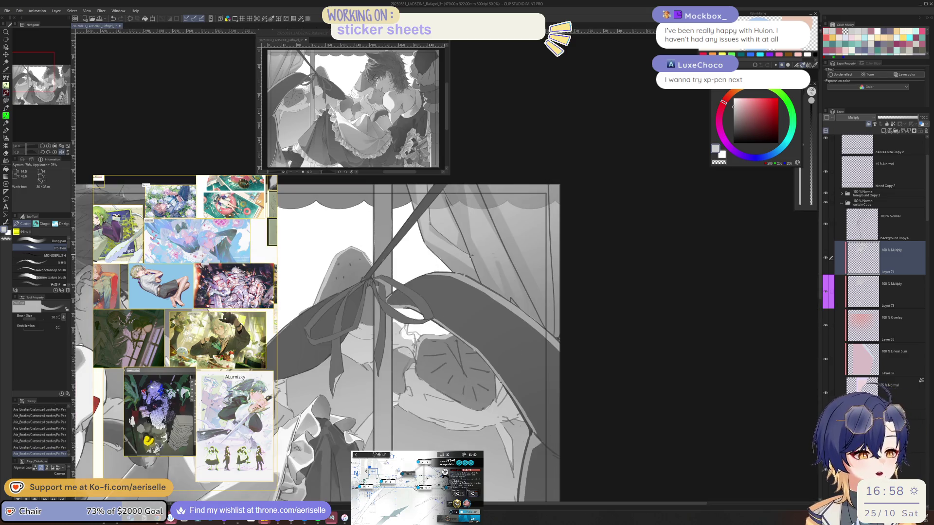
key("h")
left_click_drag(471, 261, 425, 361)
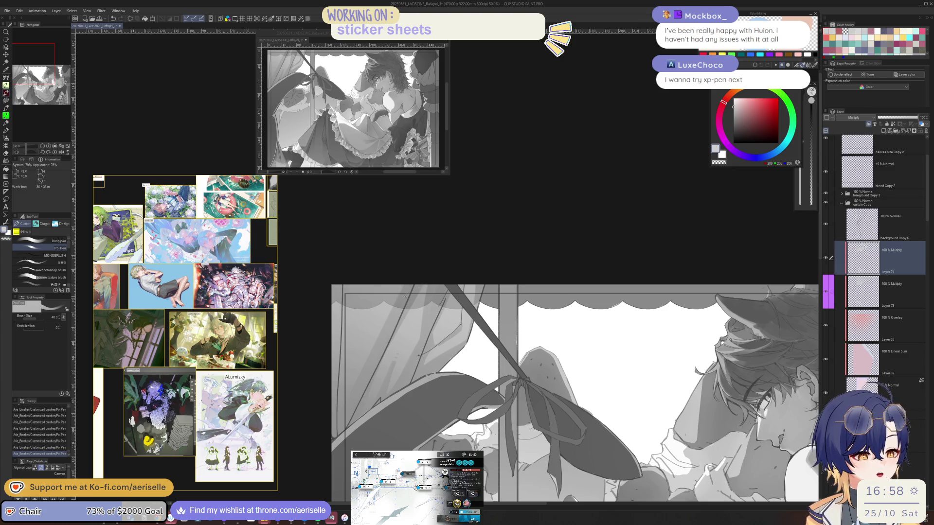
key("ctrl+z")
key("ctrl+y")
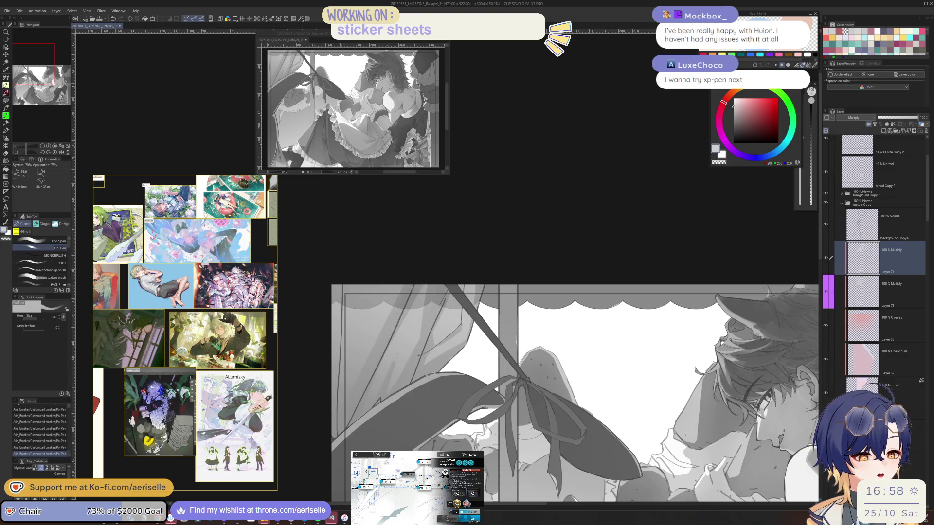
key("h")
key("bracketleft")
key("bracketleft")
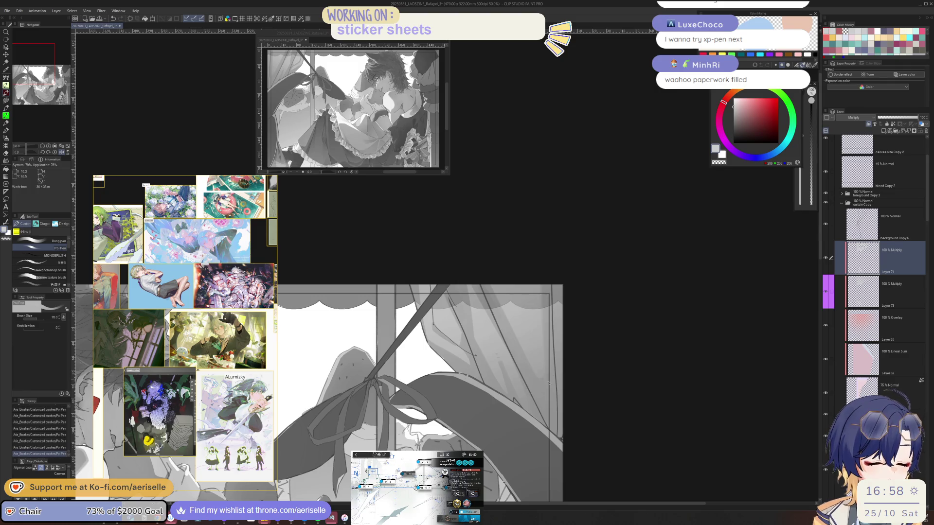
scroll(543, 379, "down", 6)
scroll(457, 341, "up", 5)
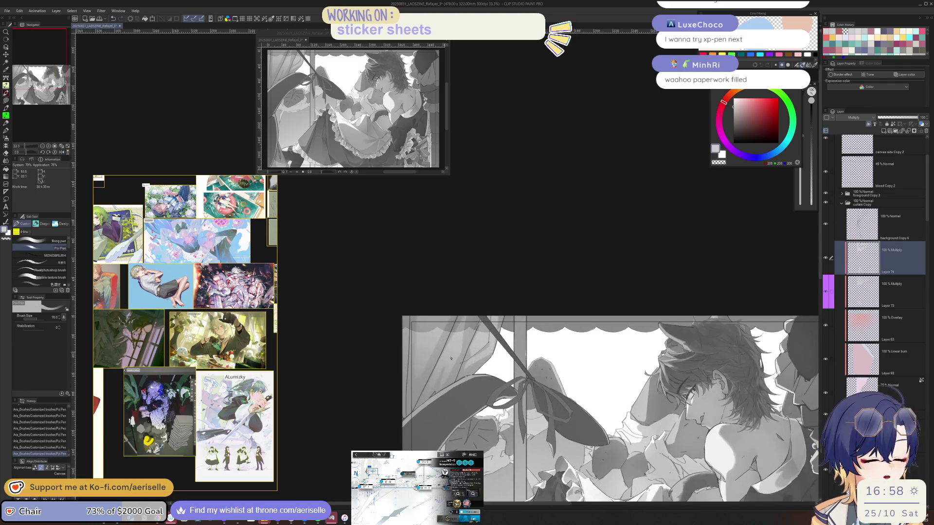
key("ctrl+z")
key("ctrl+y")
scroll(511, 360, "down", 2)
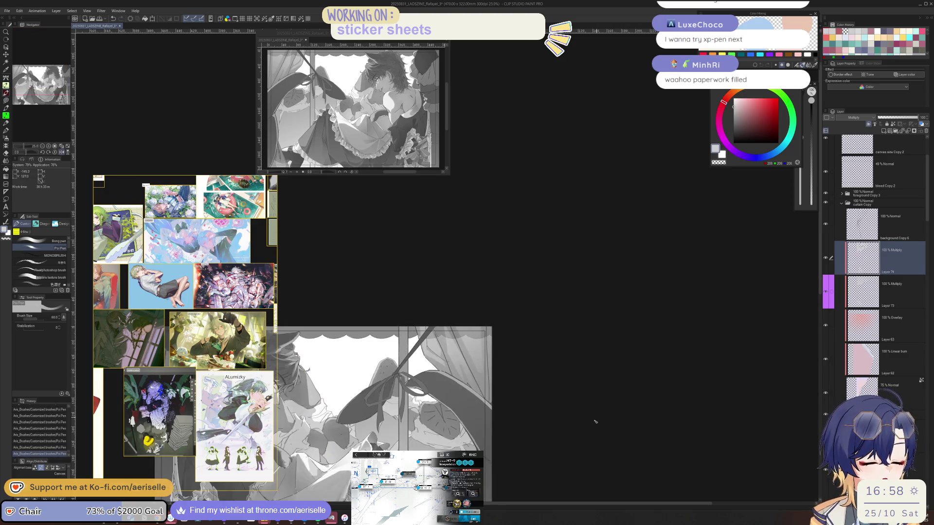
key("h")
scroll(484, 386, "up", 2)
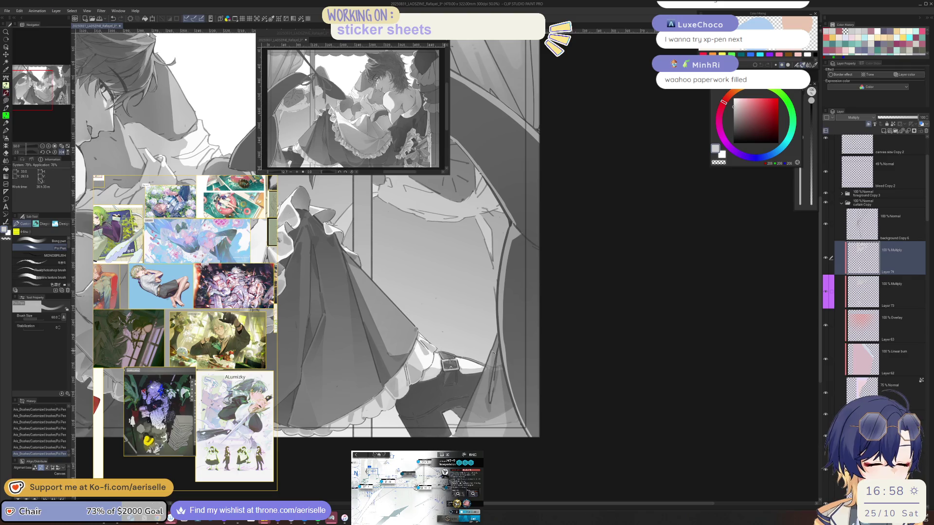
Erase part of the line work near the belt and redraw dark lines along the belt
key("e")
left_click_drag(494, 366, 470, 414)
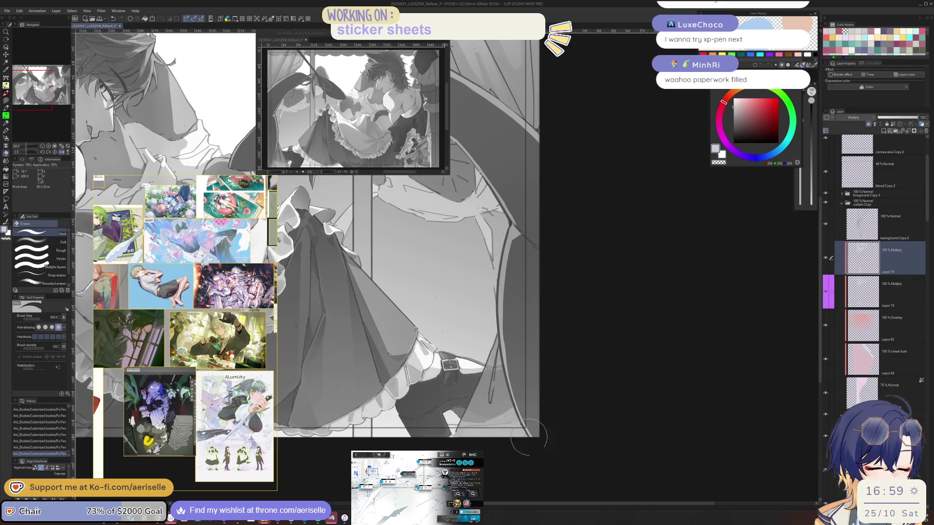
key("p")
left_click_drag(494, 363, 490, 382)
key("ctrl+z")
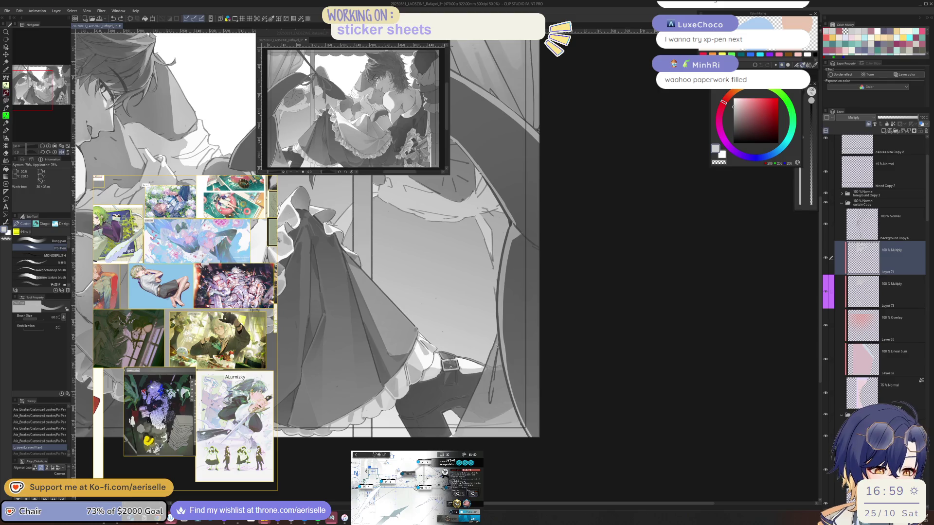
mouse_move(498, 338)
left_mouse_down()
mouse_move(491, 375)
mouse_move(491, 361)
left_mouse_up()
Try short strokes near the belt at brush sizes 25 to 120, undoing rejects, ending at 100
key("bracketleft")
key("bracketleft")
left_click_drag(490, 398, 490, 397)
key("bracketright")
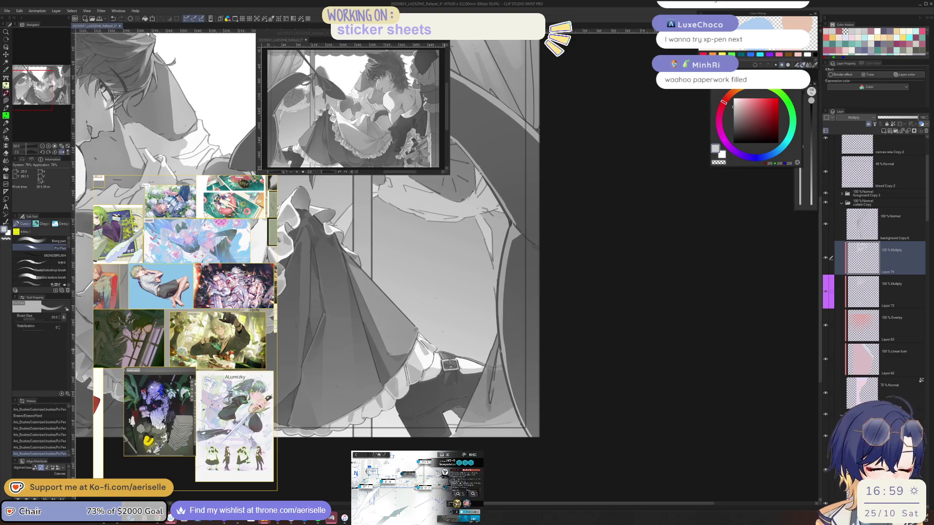
left_click_drag(497, 380, 492, 388)
key("bracketright")
key("bracketright")
key("bracketright")
key("ctrl+z")
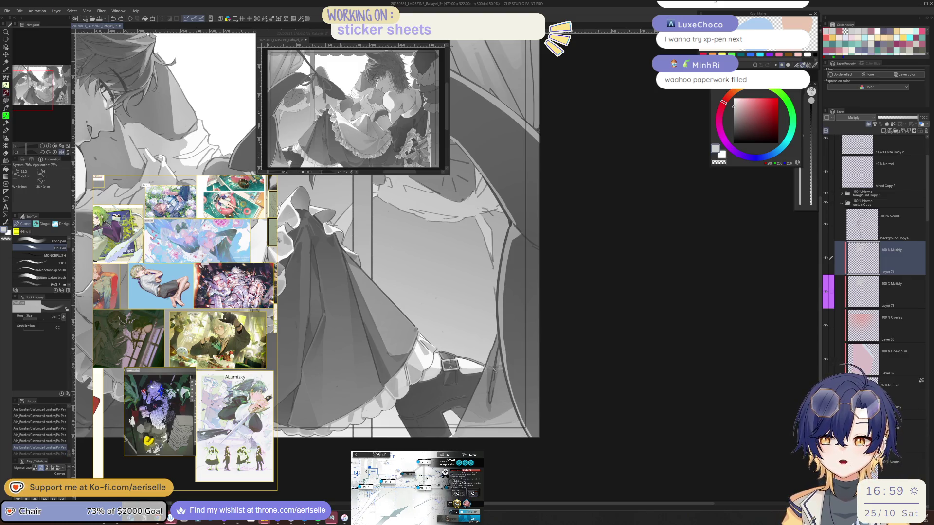
key("bracketright")
key("bracketright")
key("bracketright")
mouse_move(494, 371)
left_mouse_down()
mouse_move(509, 421)
mouse_move(525, 434)
mouse_move(520, 426)
left_mouse_up()
key("ctrl+z")
key("bracketleft")
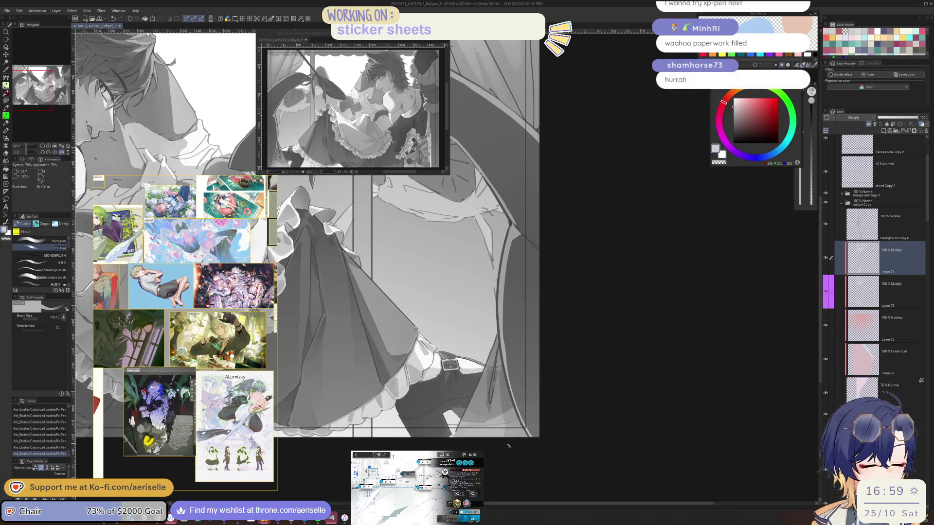
scroll(544, 395, "down", 2)
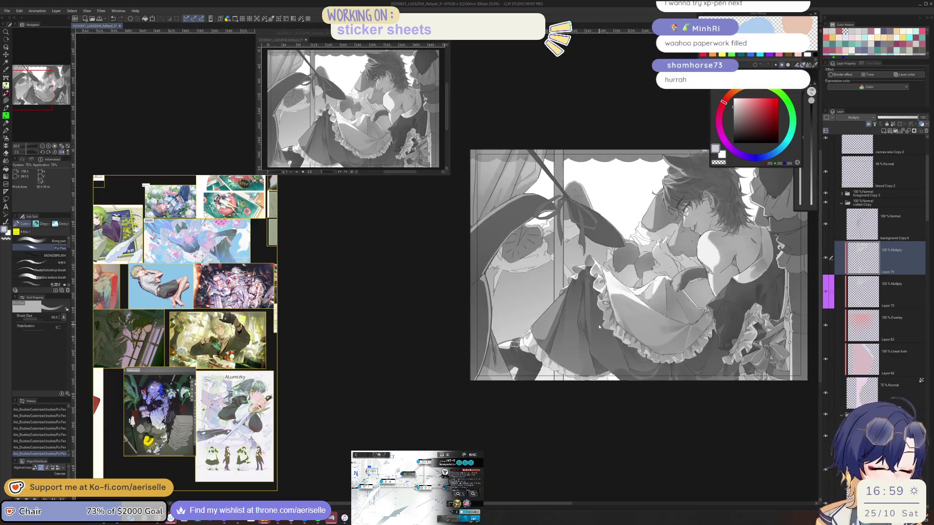
Add a short dark stroke in the skirt folds and switch the black Color layer back on for grayscale
scroll(543, 396, "up", 2)
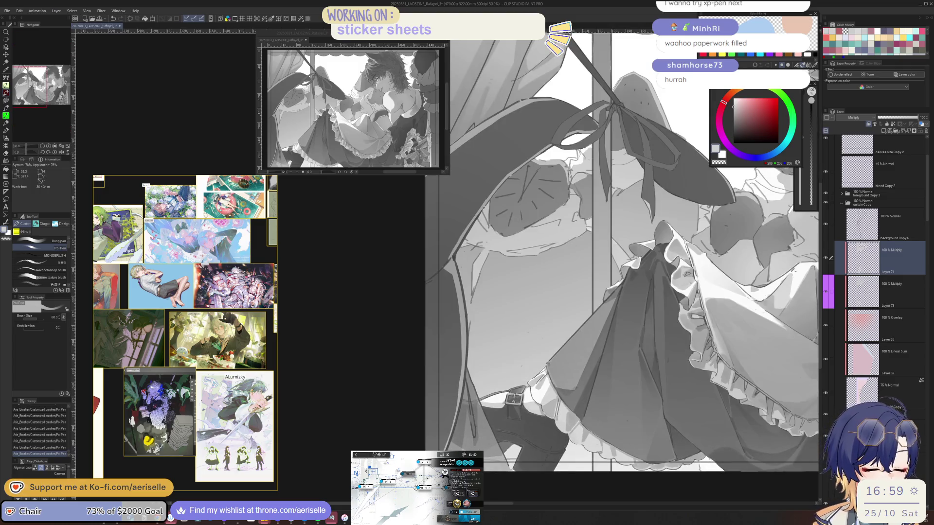
left_click_drag(471, 427, 474, 441)
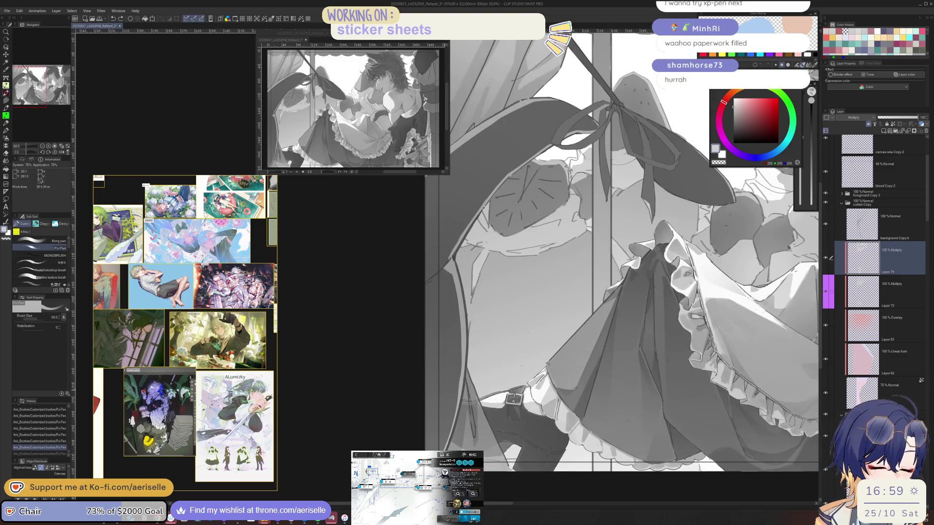
scroll(506, 371, "down", 2)
scroll(504, 350, "up", 2)
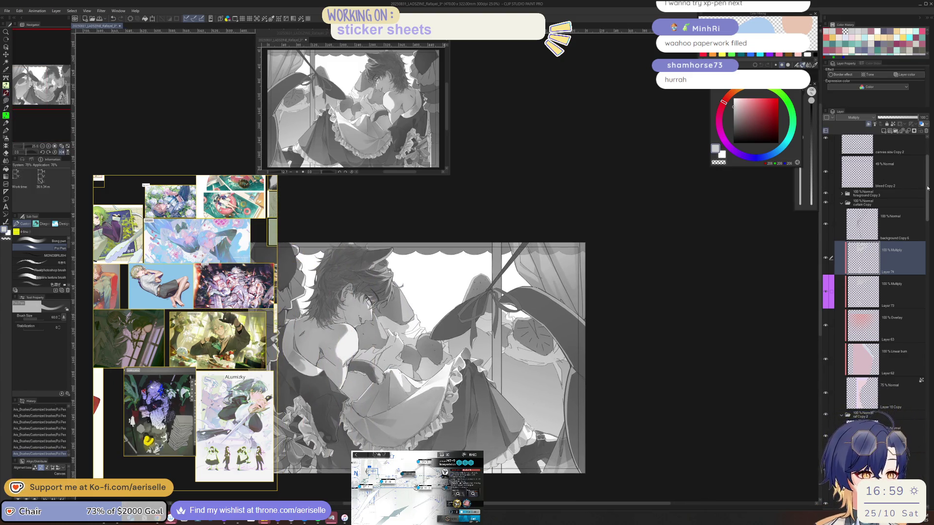
scroll(861, 177, "up", 3)
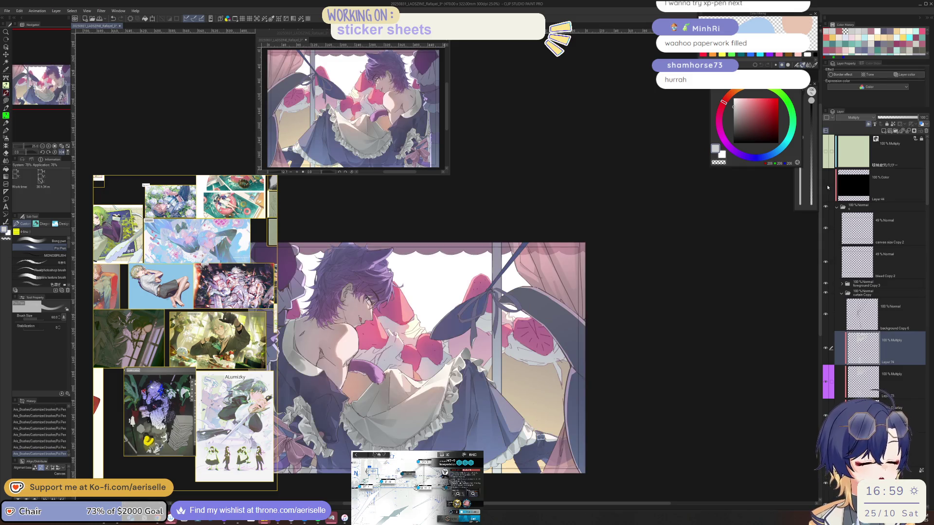
left_click(827, 187)
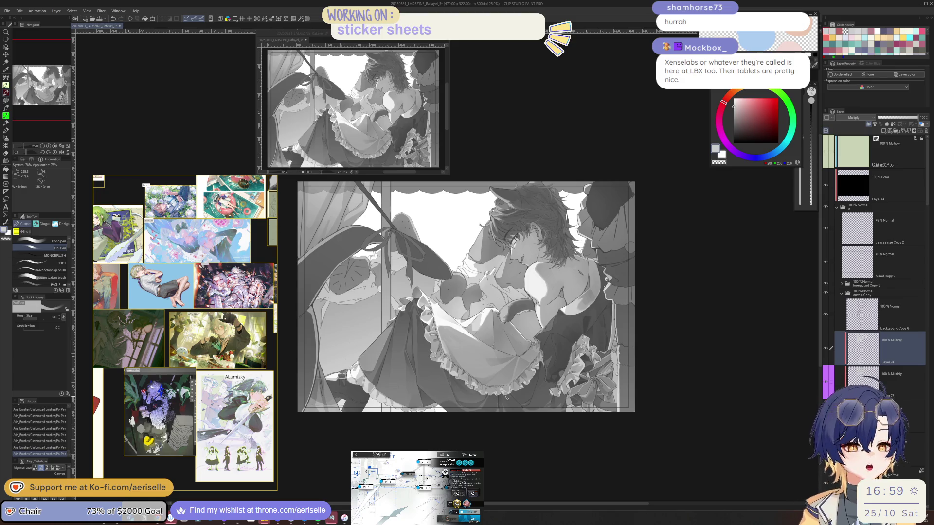
In a mirrored view tilted about 20 degrees, draw a dark line along the curtain fold
key("h")
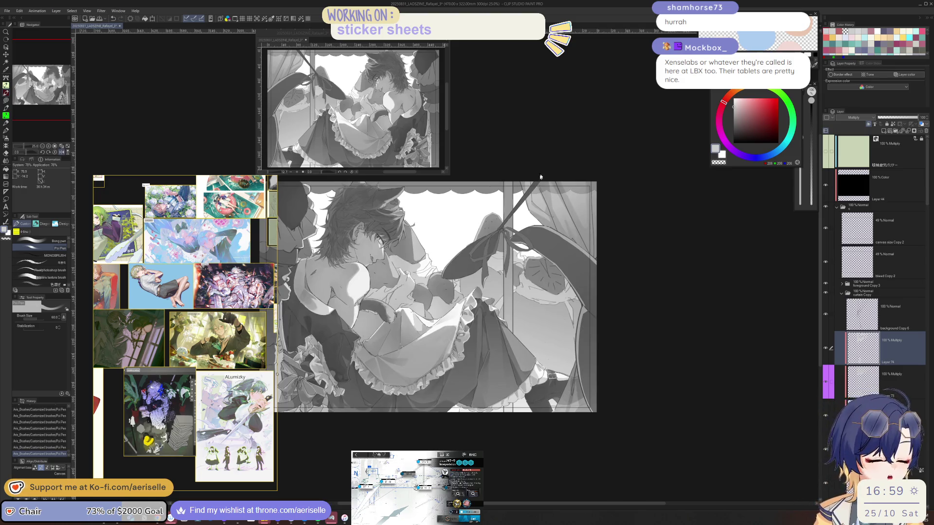
key("ctrl+plus")
key("ctrl+plus")
key("asciicircum")
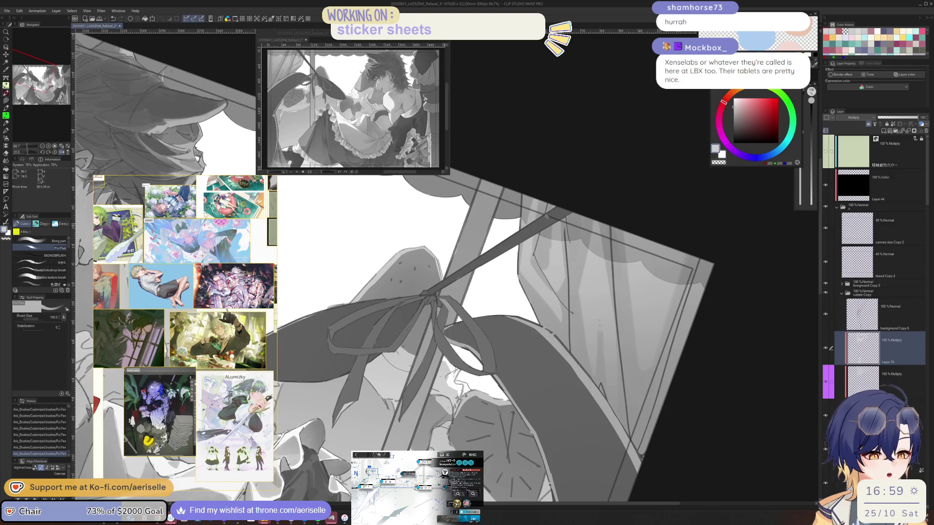
left_click_drag(553, 281, 557, 233)
key("e")
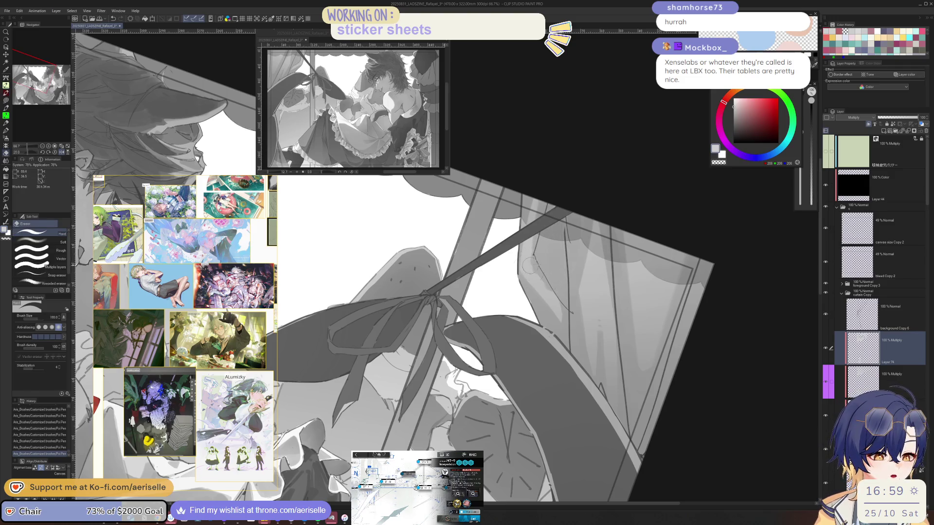
key("ctrl+plus")
key("ctrl+plus")
key("ctrl+minus")
key("ctrl+minus")
key("ctrl+minus")
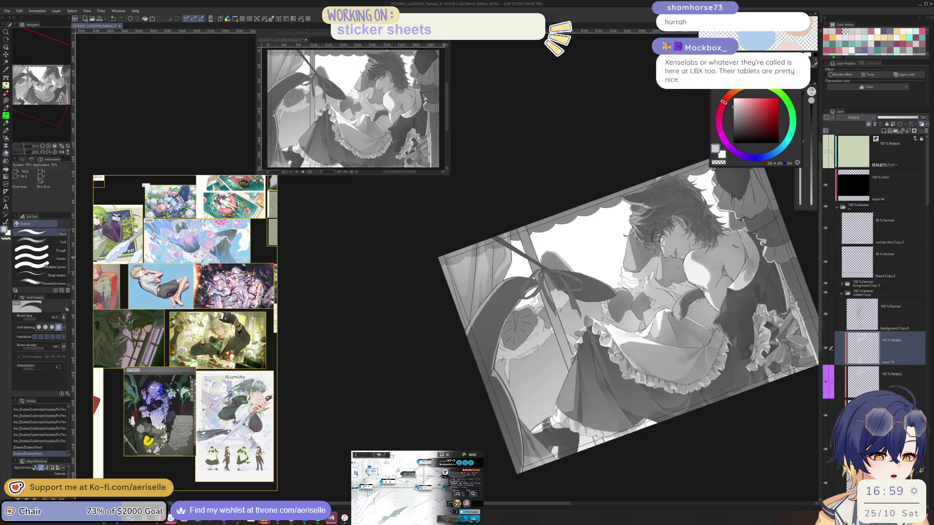
key("minus")
key("p")
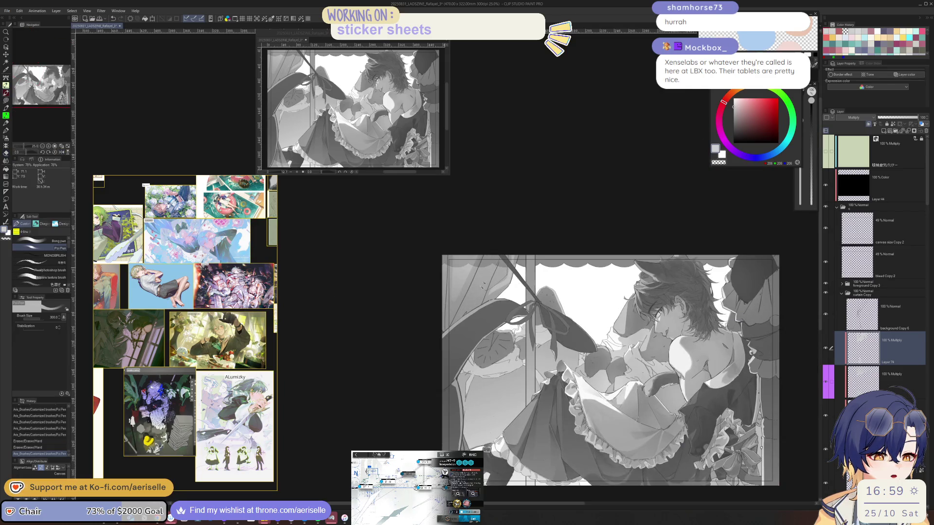
Recheck the bow mirrored and slightly tilted, then enlarge the window-and-curtain reference image
key("h")
key("ctrl+minus")
key("ctrl+minus")
key("ctrl+plus")
key("ctrl+plus")
key("ctrl+plus")
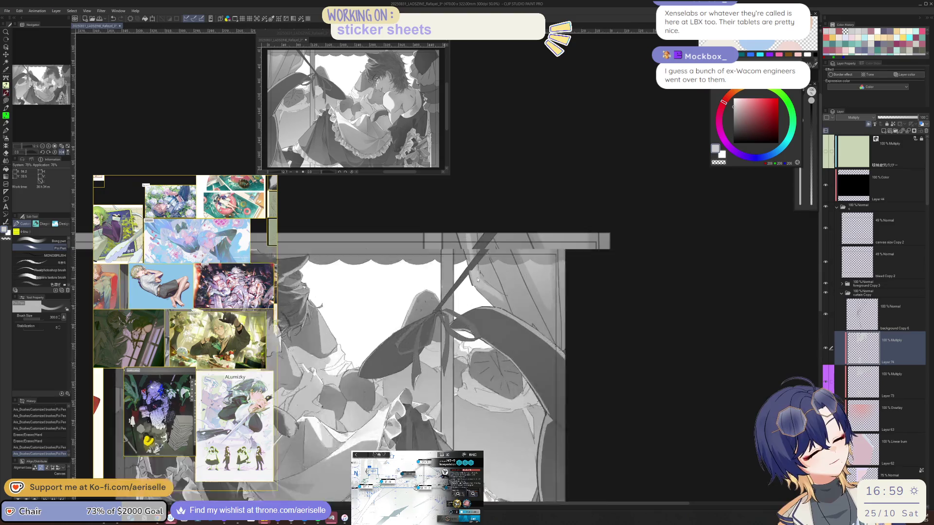
key("e")
left_click_drag(611, 368, 625, 333)
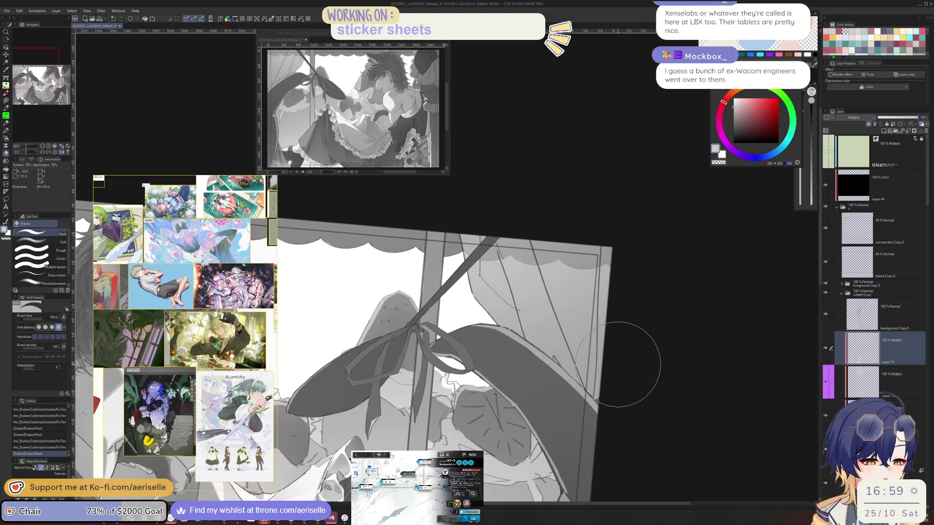
key("p")
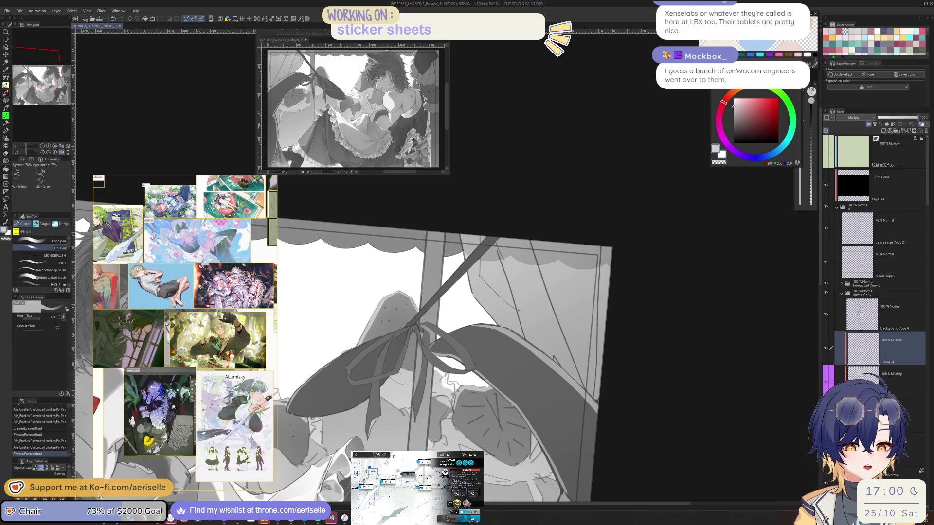
scroll(175, 409, "up", 3)
scroll(172, 291, "up", 2)
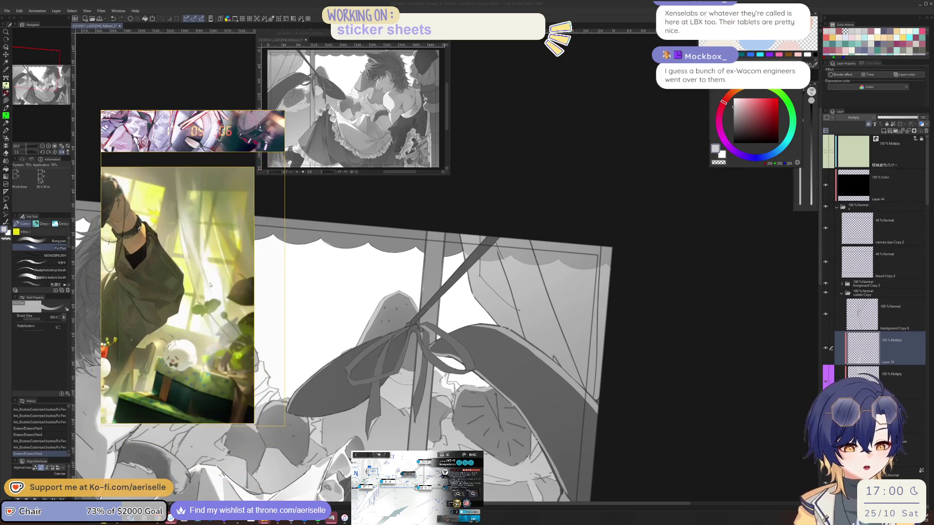
scroll(611, 248, "down", 2)
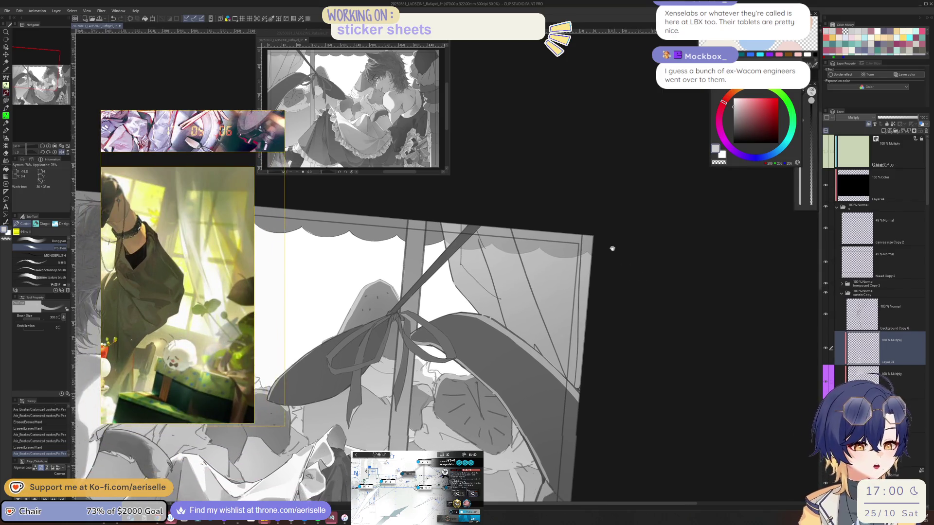
Lasso an area from the window down the drape, then clear the selection
key("m")
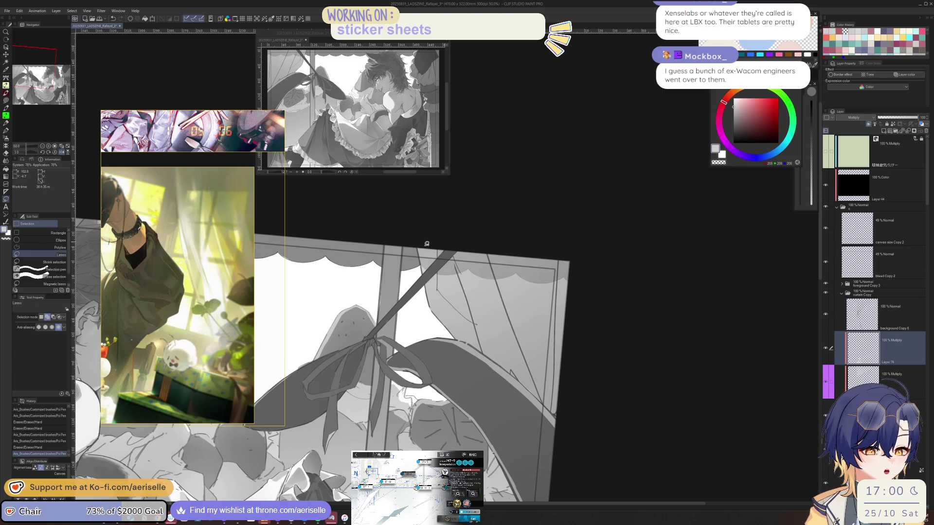
left_click_drag(423, 241, 433, 267)
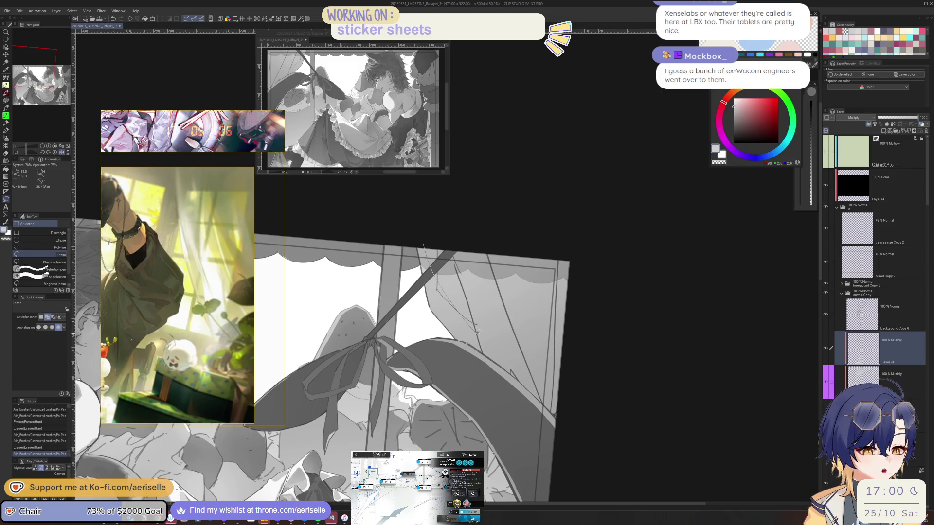
mouse_move(543, 401)
left_mouse_down()
mouse_move(619, 351)
mouse_move(496, 207)
left_mouse_up()
key("g")
left_click(428, 424)
Pick a slightly darker grey and transfer the layer's content to the layer below
key("asciicircum")
key("p")
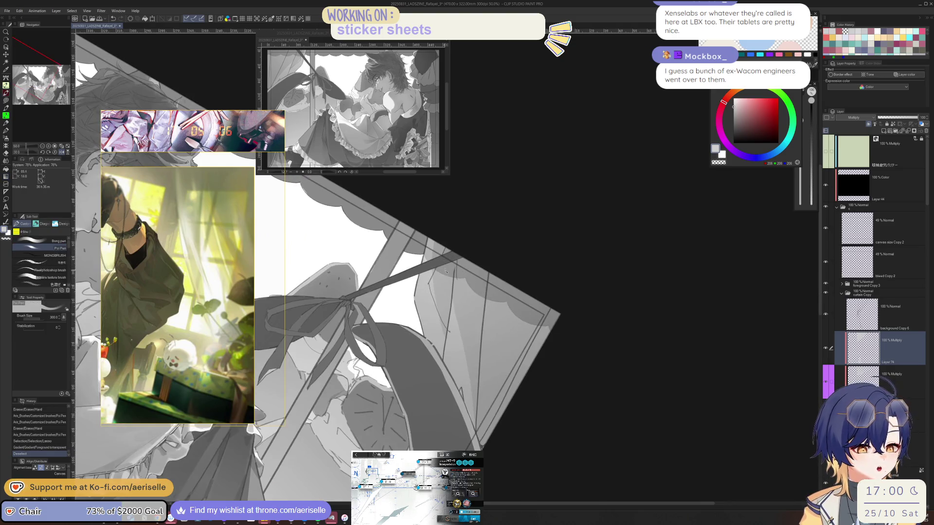
left_click_drag(475, 370, 466, 428)
key("ctrl+z")
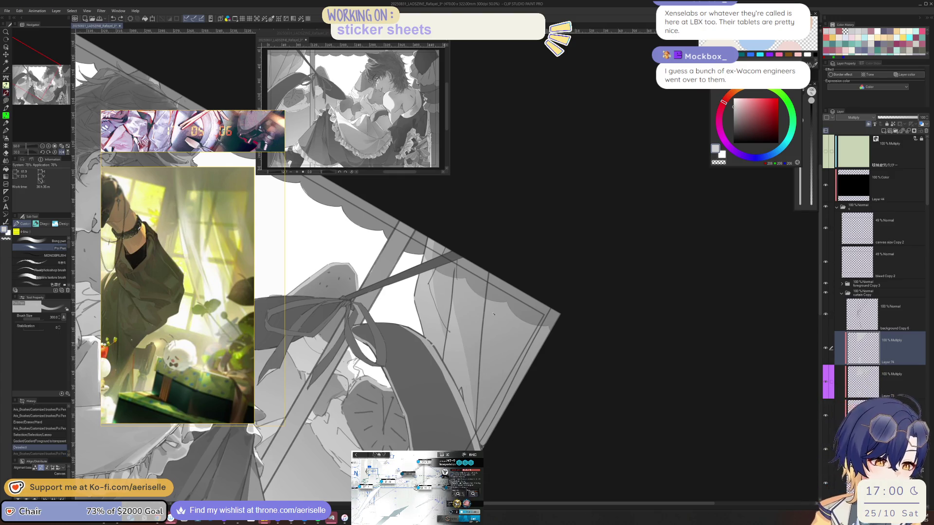
left_click(731, 103)
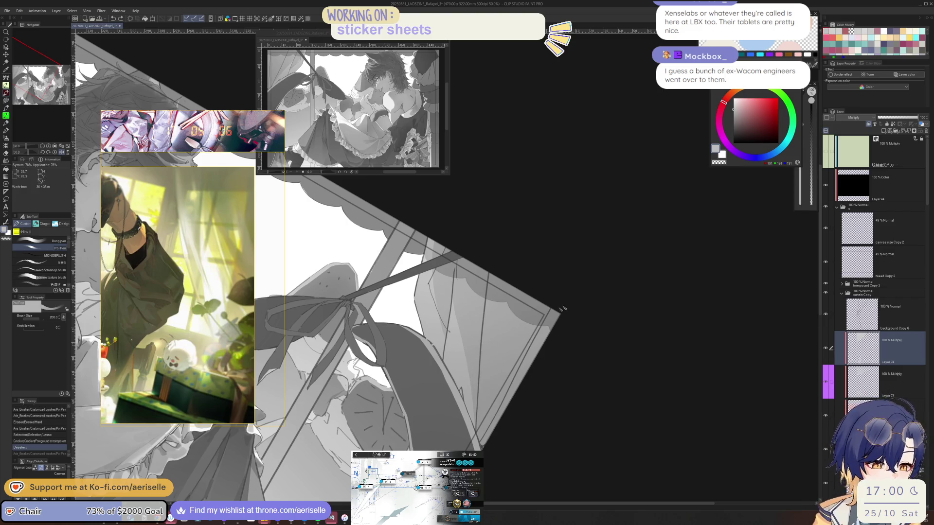
left_click(901, 133)
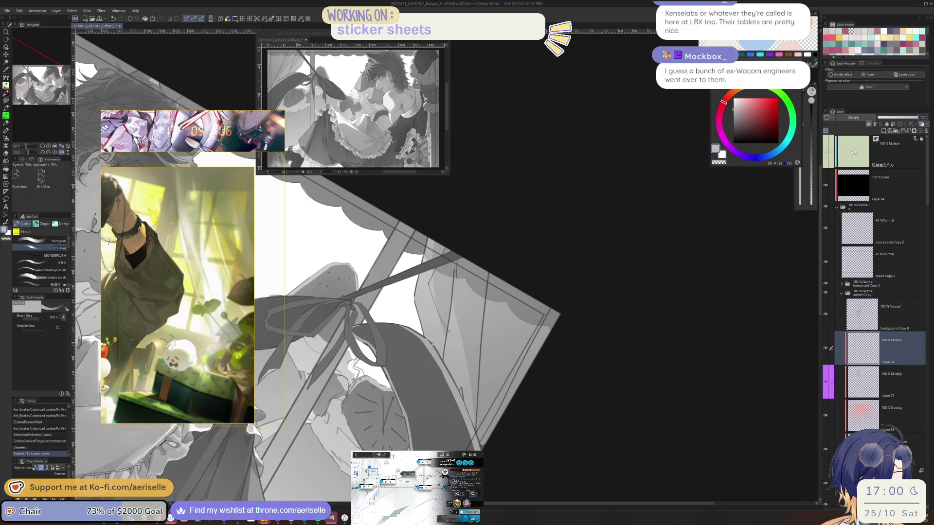
Shade the lower drape in the darker grey with a size-120 brush
left_click_drag(407, 354, 508, 299)
key("bracketleft")
key("bracketleft")
left_click_drag(445, 341, 549, 277)
mouse_move(416, 354)
left_mouse_down()
mouse_move(451, 334)
mouse_move(401, 363)
left_mouse_up()
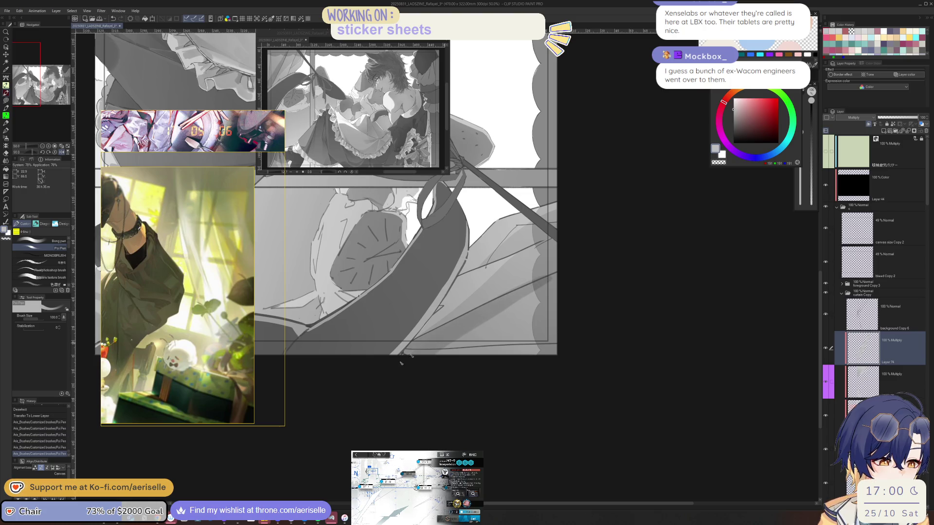
Erase the stray excess shading on the drape with a smaller hard eraser
key("e")
key("bracketleft")
key("bracketleft")
key("bracketleft")
left_click_drag(574, 275, 554, 297)
key("minus")
left_click_drag(535, 262, 548, 246)
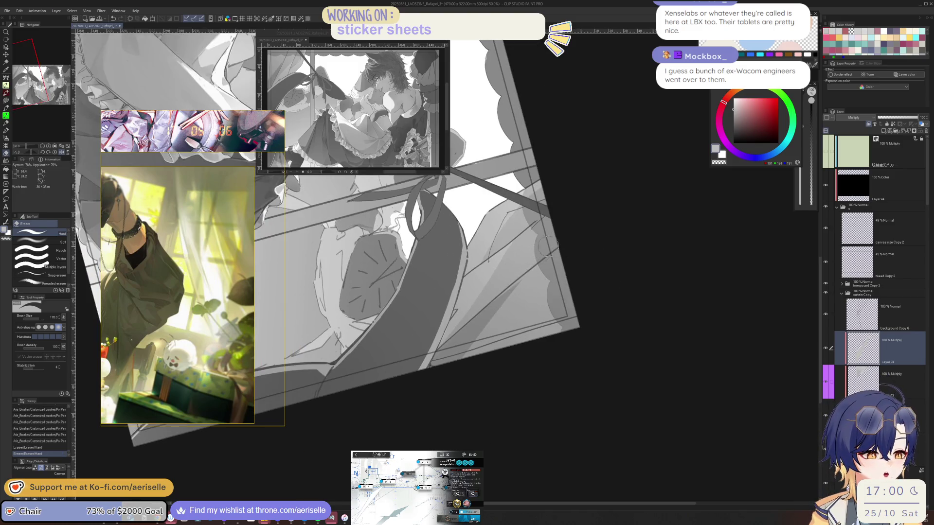
left_click_drag(607, 203, 526, 215)
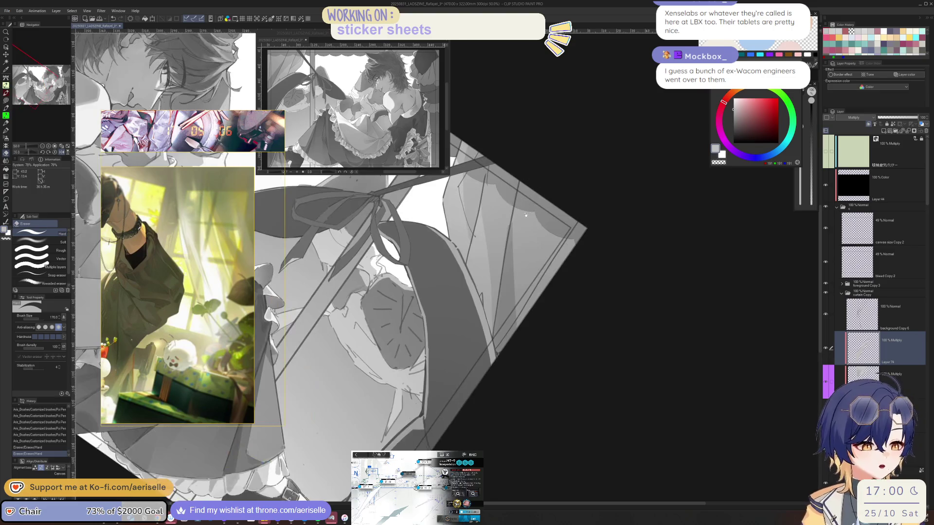
Add hatching strokes on the curtain near the ribbon, reducing the pen size to 50
key("p")
mouse_move(474, 245)
left_mouse_down()
mouse_move(464, 266)
mouse_move(473, 284)
left_mouse_up()
key("ctrl+z")
mouse_move(491, 241)
left_mouse_down()
mouse_move(470, 302)
mouse_move(473, 323)
left_mouse_up()
key("bracketleft")
key("bracketleft")
key("bracketleft")
key("ctrl+z")
Draw a short test stroke across the drape and keep it after comparing with undo and redo
key("e")
key("p")
key("ctrl+y")
key("e")
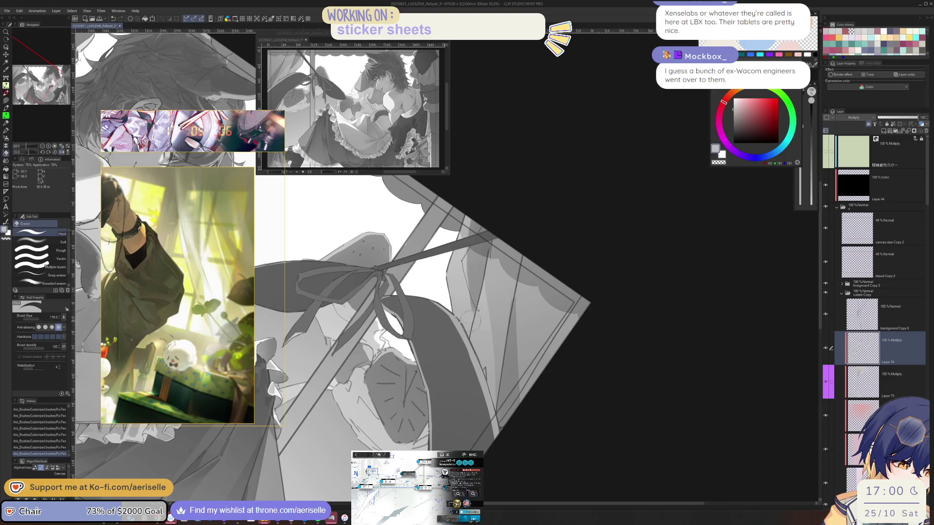
key("p")
key("ctrl+z")
mouse_move(470, 323)
left_mouse_down()
mouse_move(474, 342)
mouse_move(541, 365)
left_mouse_up()
key("ctrl+y")
scroll(475, 326, "down", 4)
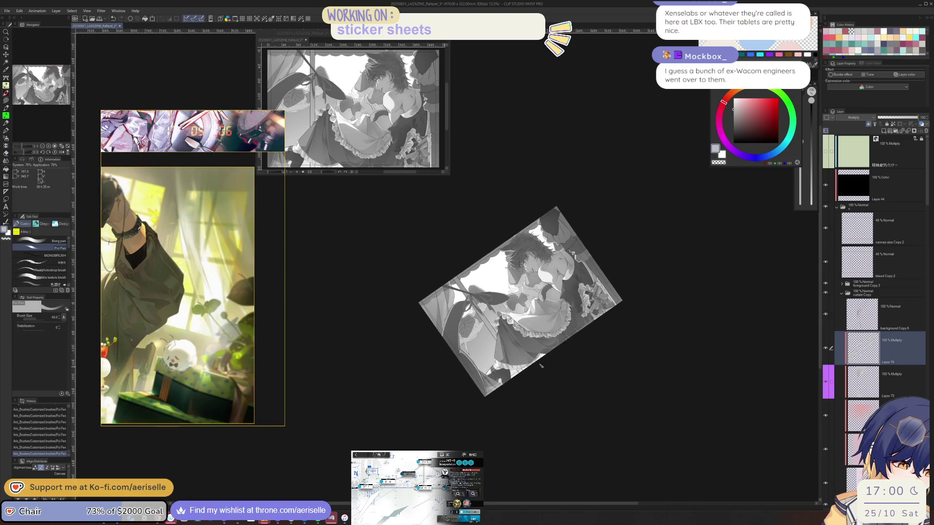
Reset the canvas rotation, pan to show the top of the page, and undo the last step
key("ctrl+@")
scroll(419, 279, "up", 4)
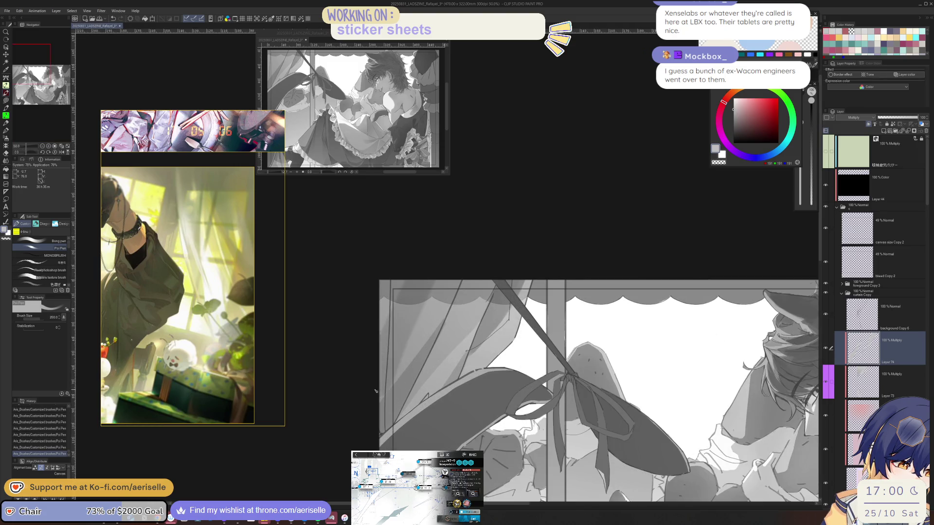
scroll(588, 248, "down", 1)
mouse_move(587, 248)
left_mouse_down()
mouse_move(613, 264)
mouse_move(617, 222)
left_mouse_up()
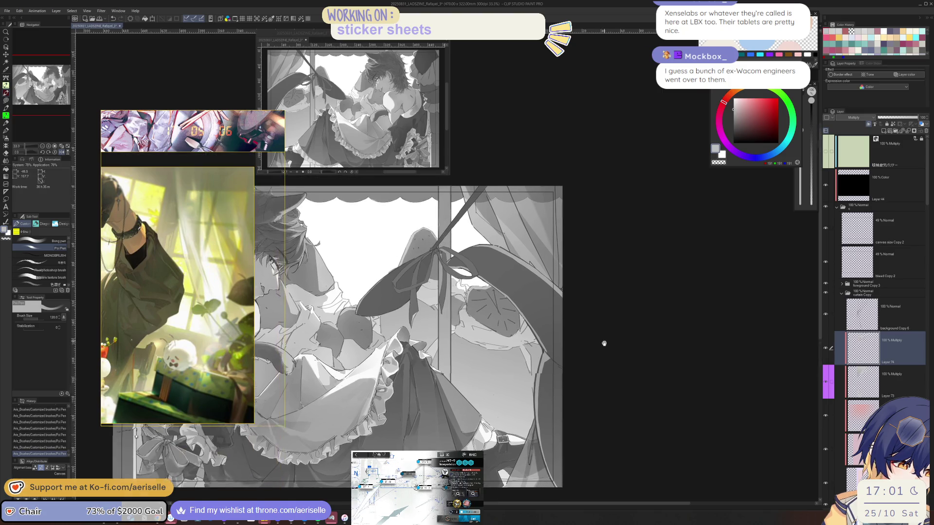
left_click_drag(605, 340, 606, 462)
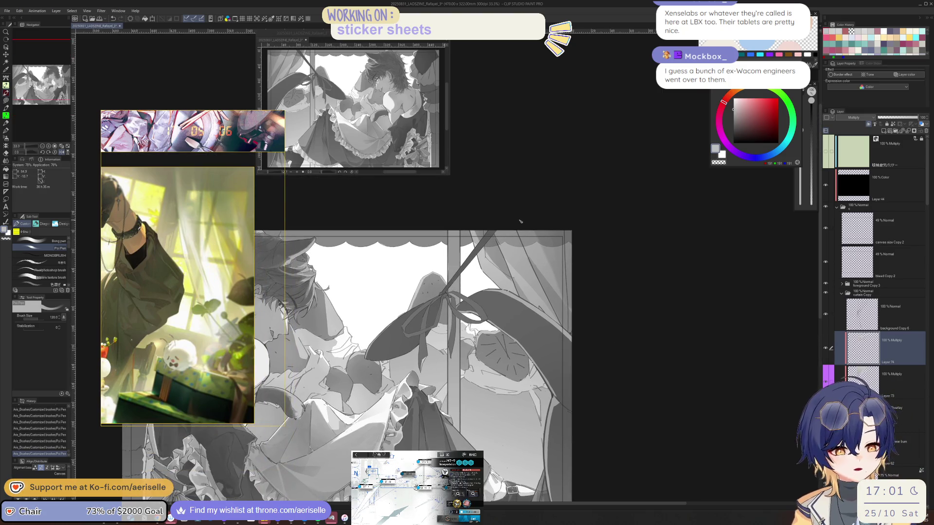
key("ctrl+z")
Dab a darker shade onto the curtain, shrink the brush to 40, and check the whole illustration mirrored
left_click(544, 275)
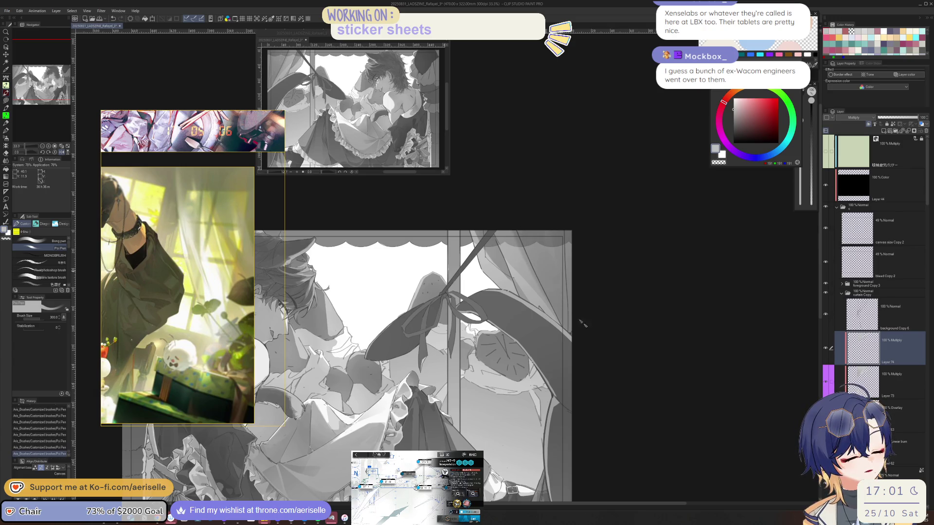
key("bracketleft")
key("bracketleft")
key("bracketleft")
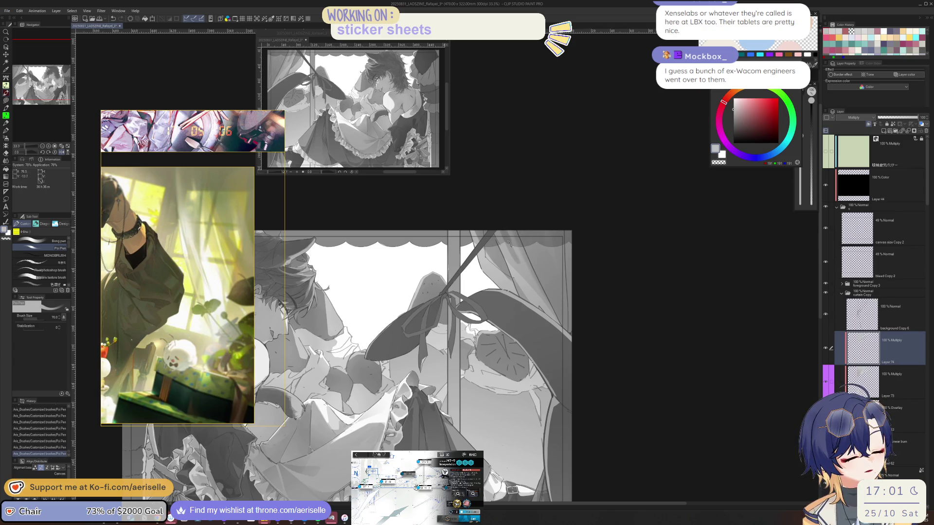
key("ctrl+plus")
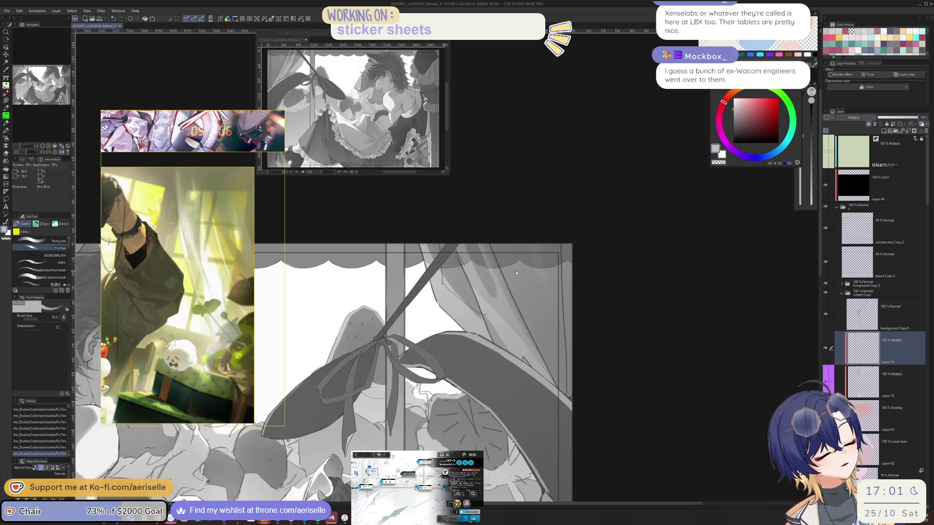
key("ctrl+z")
key("ctrl+z")
key("ctrl+y")
key("ctrl+y")
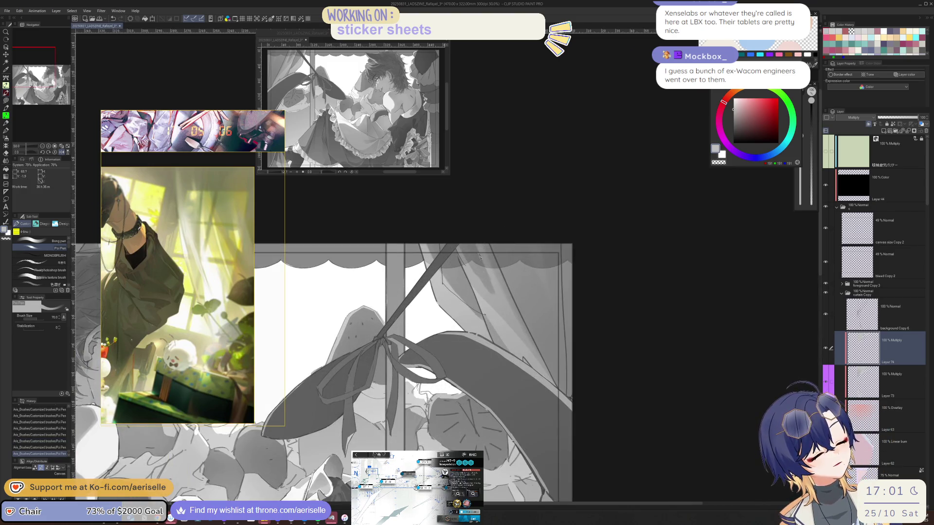
key("bracketleft")
key("bracketleft")
key("bracketleft")
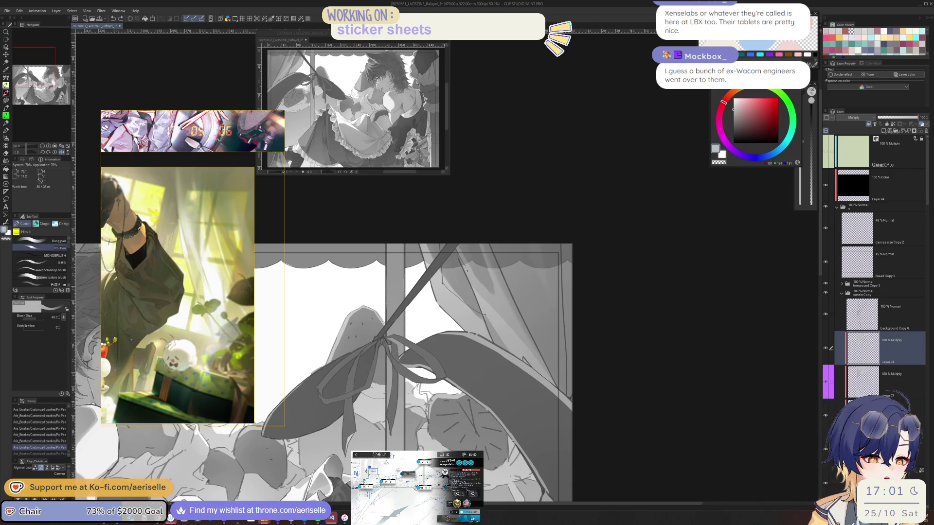
key("ctrl+minus")
key("ctrl+minus")
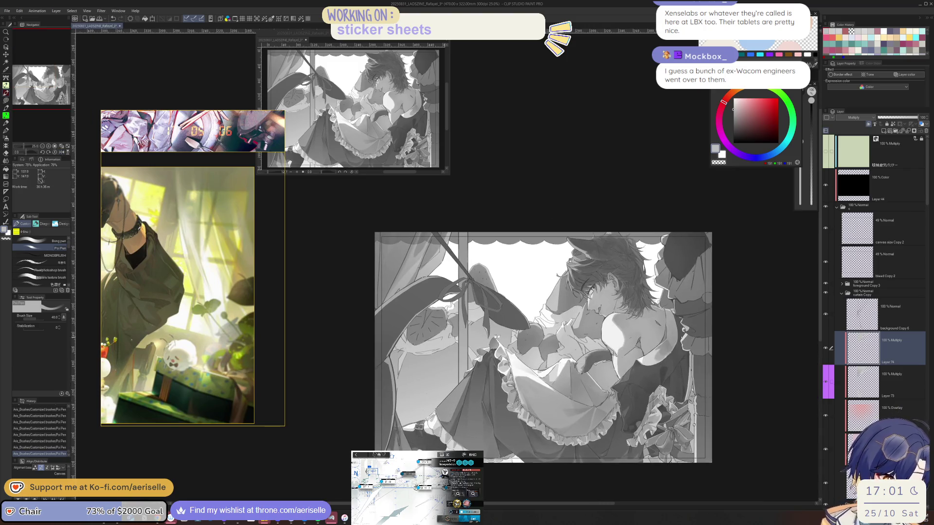
key("h")
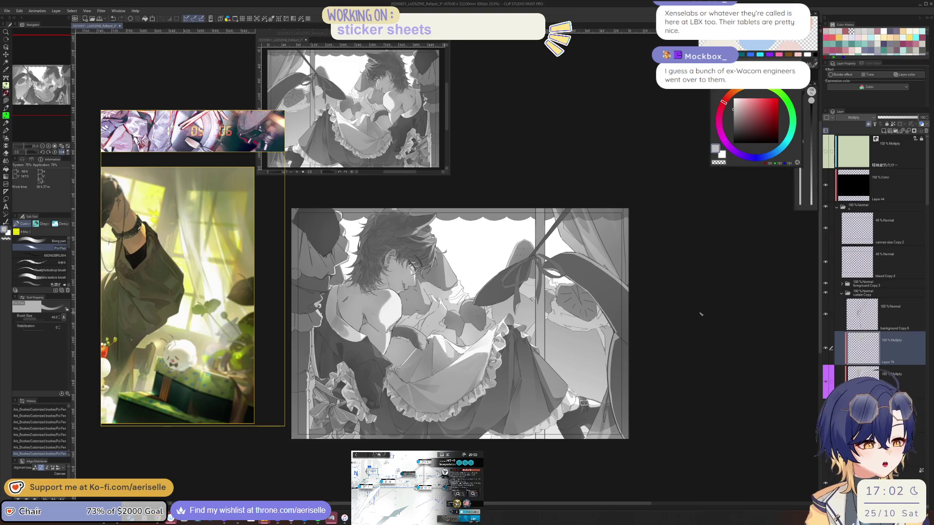
Zoom into the ribbon, redo the undone strokes, then add a short dark curtain stroke and mirror the view
scroll(576, 237, "up", 3)
left_click_drag(576, 237, 531, 339)
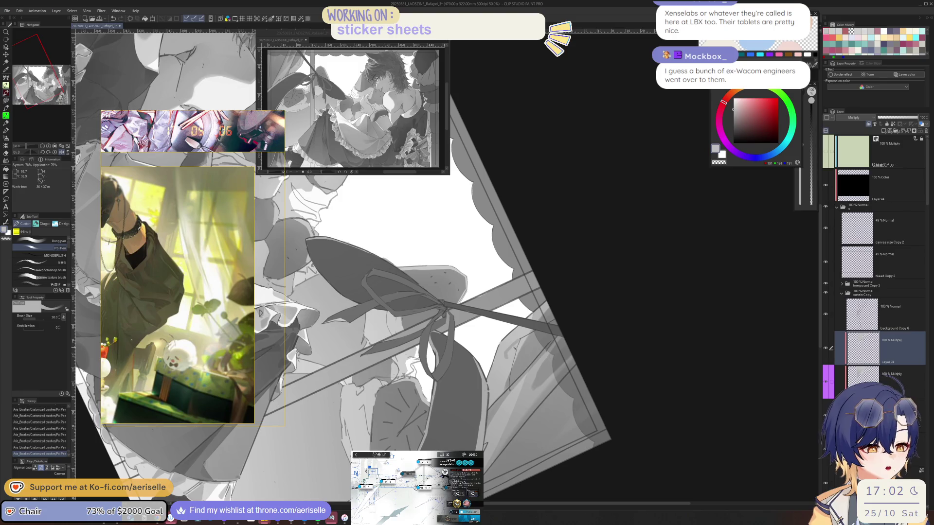
key("ctrl+z")
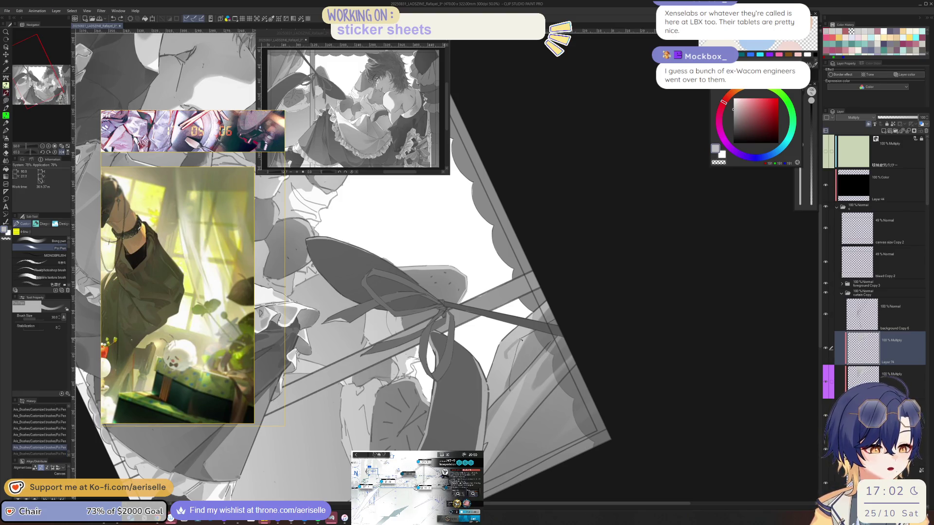
key("ctrl+z")
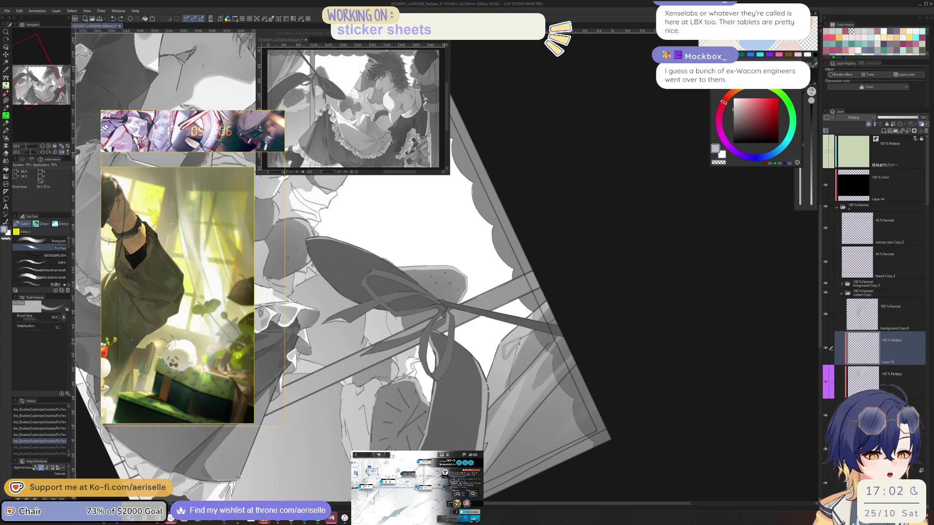
key("ctrl+y")
key("ctrl+y")
key("ctrl+0")
key("ctrl+@")
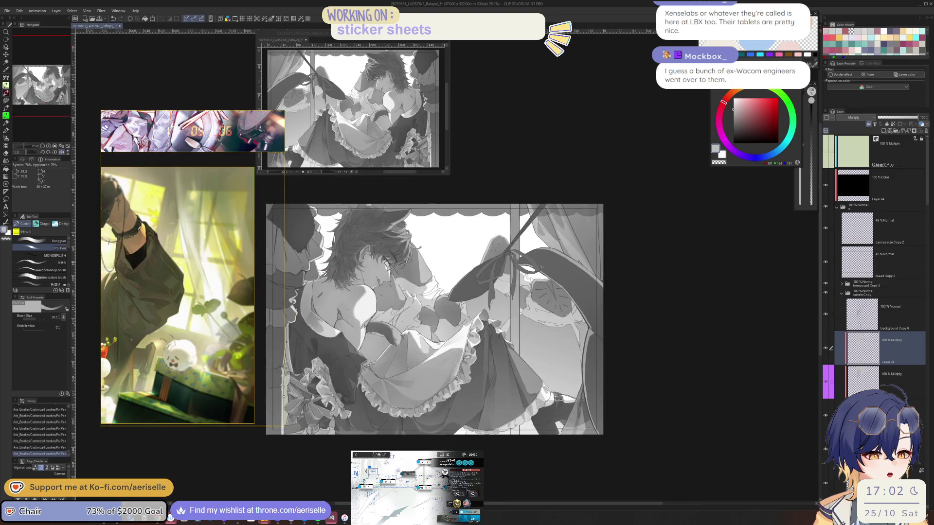
scroll(541, 231, "up", 3)
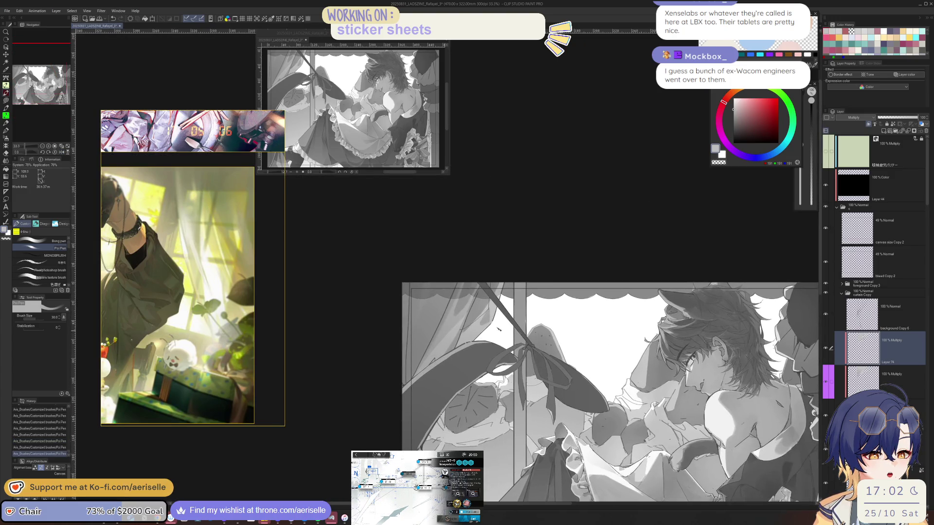
key("ctrl+z")
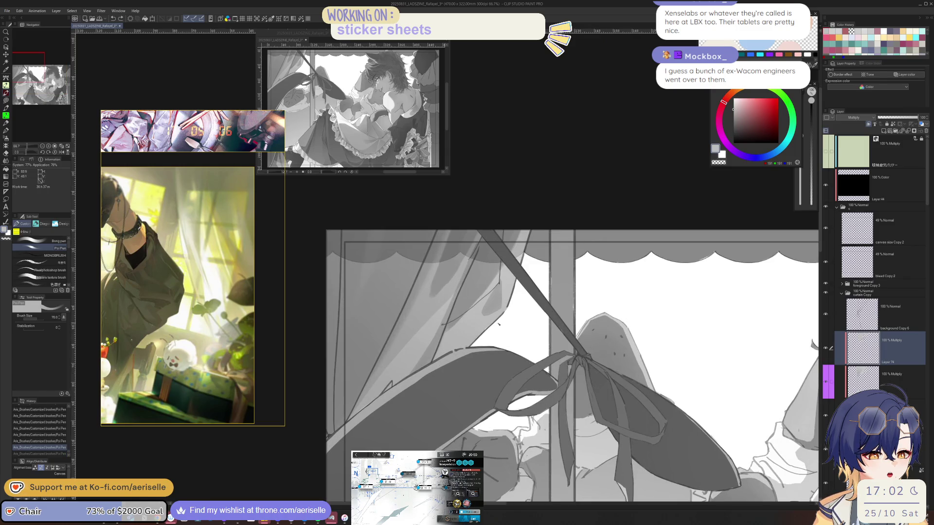
left_click_drag(433, 364, 475, 344)
key("h")
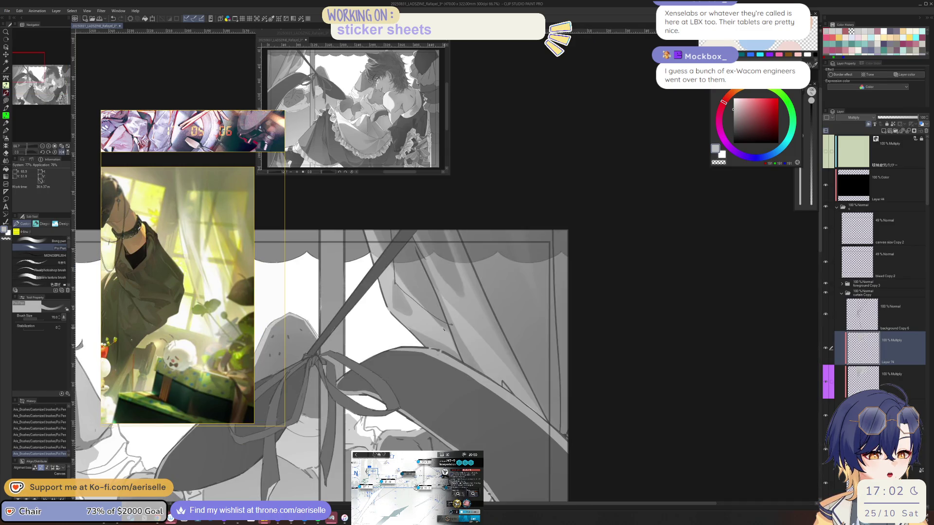
scroll(604, 365, "down", 3)
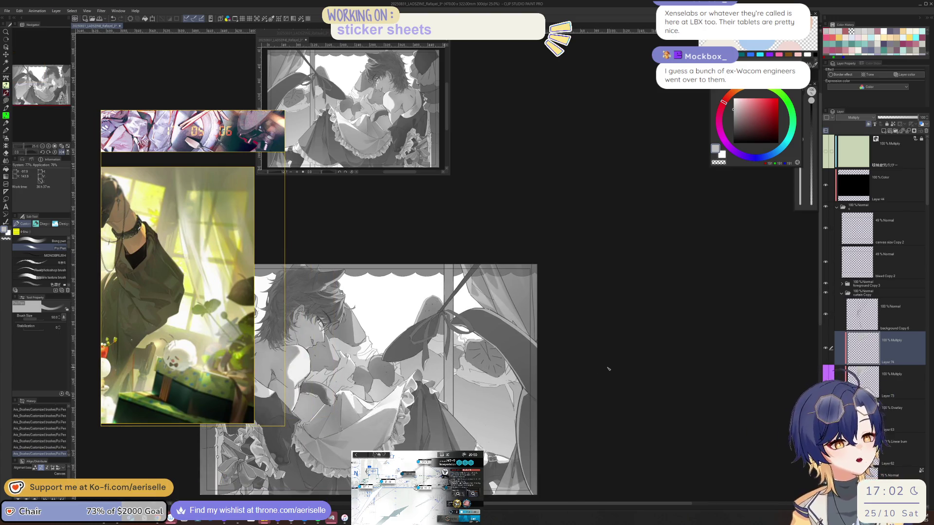